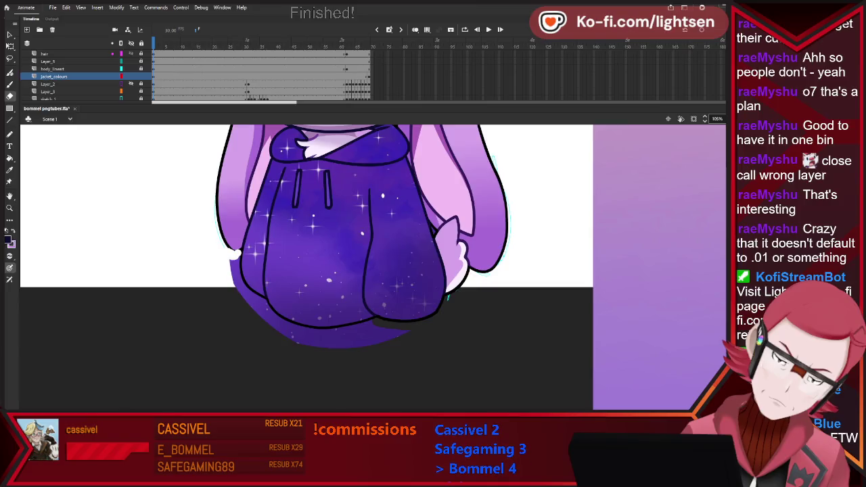
Step: Paint white strokes along the hoodie's lower edge, then undo them
mouse_move(238, 260)
left_mouse_down()
mouse_move(244, 306)
mouse_move(264, 308)
left_mouse_up()
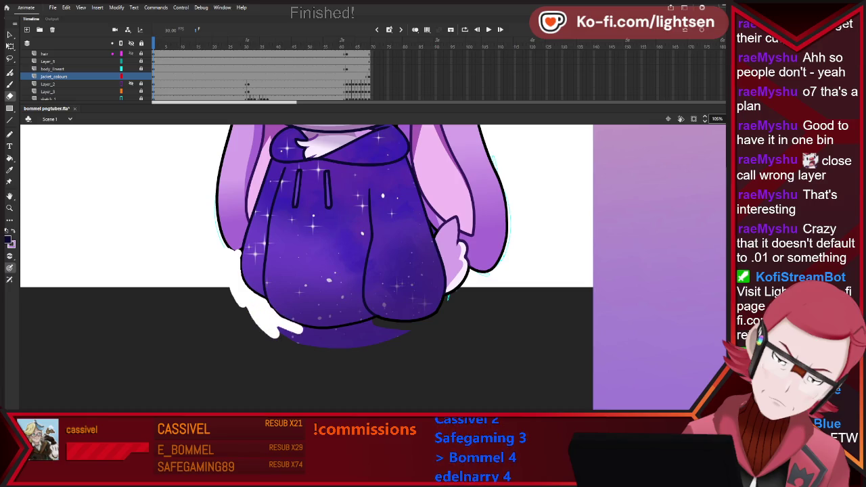
mouse_move(322, 332)
left_mouse_down()
mouse_move(376, 333)
mouse_move(278, 339)
mouse_move(403, 328)
left_mouse_up()
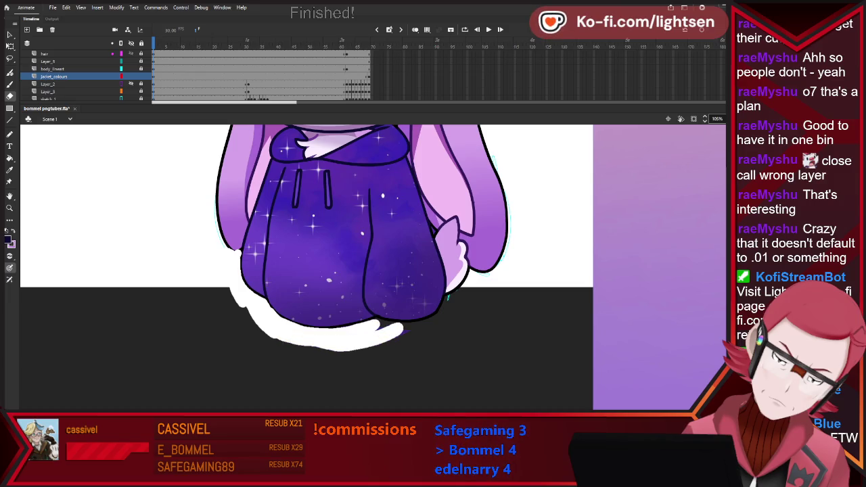
key("ctrl+z")
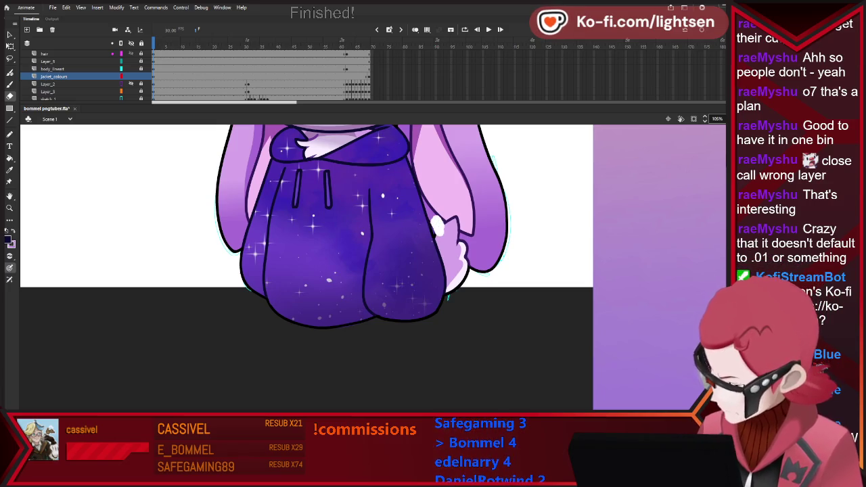
Step: Zoom around the reference sheet and switch to the Eyedropper
scroll(447, 297, "up", 5)
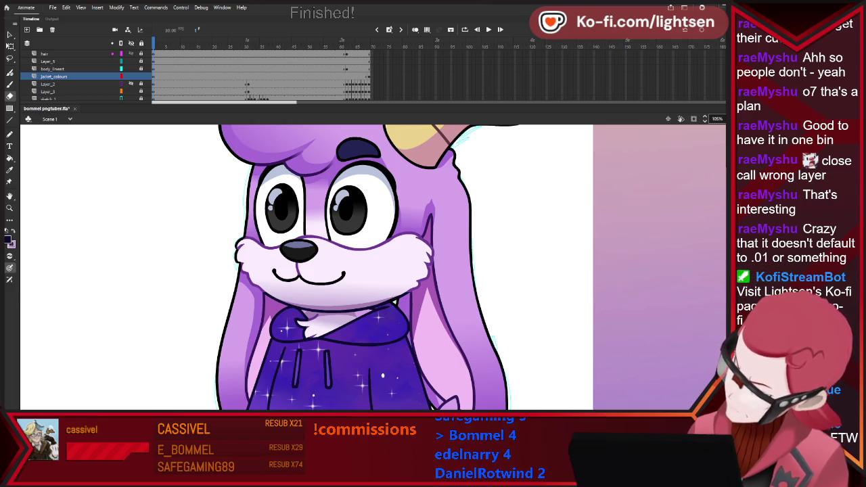
scroll(444, 286, "down", 2)
scroll(444, 286, "down", 4)
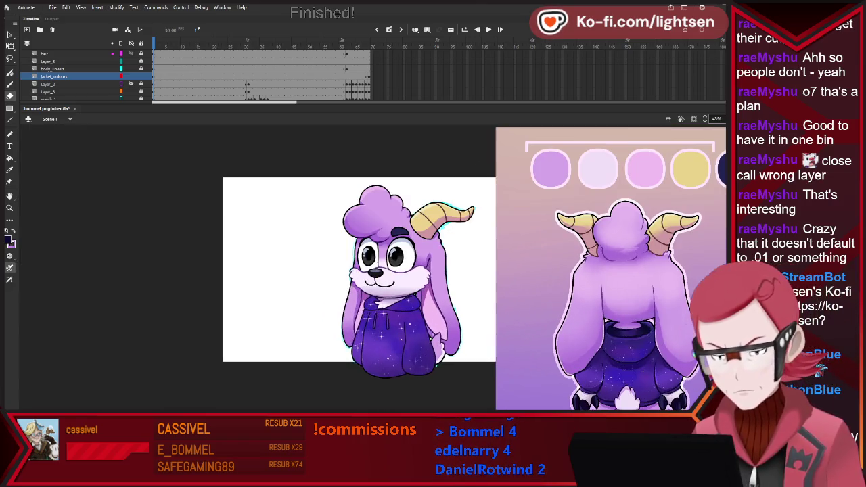
scroll(406, 308, "down", 1)
scroll(406, 307, "up", 1)
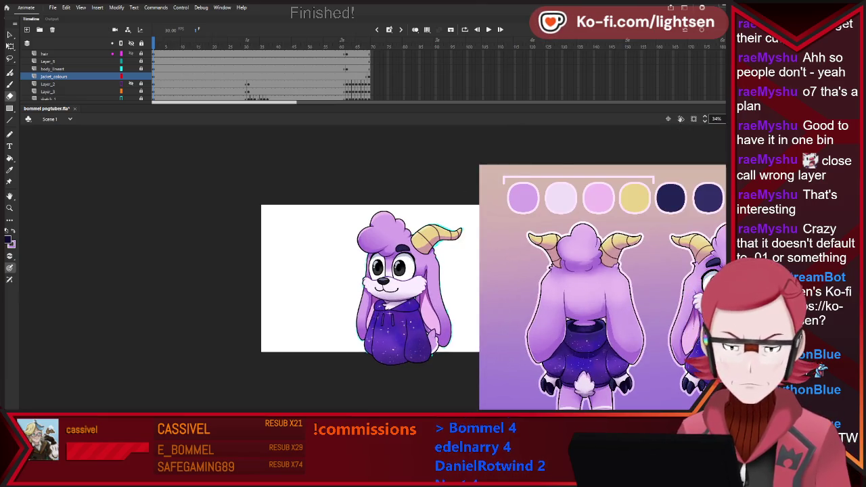
scroll(440, 269, "up", 1)
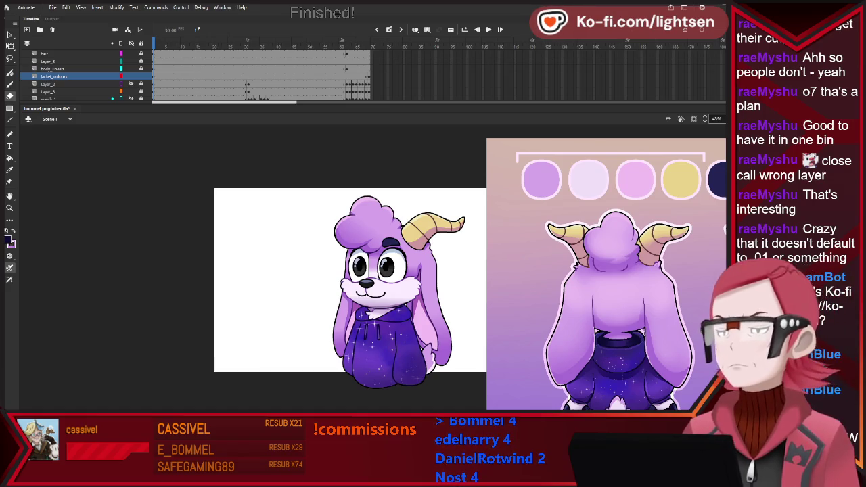
scroll(246, 222, "down", 2)
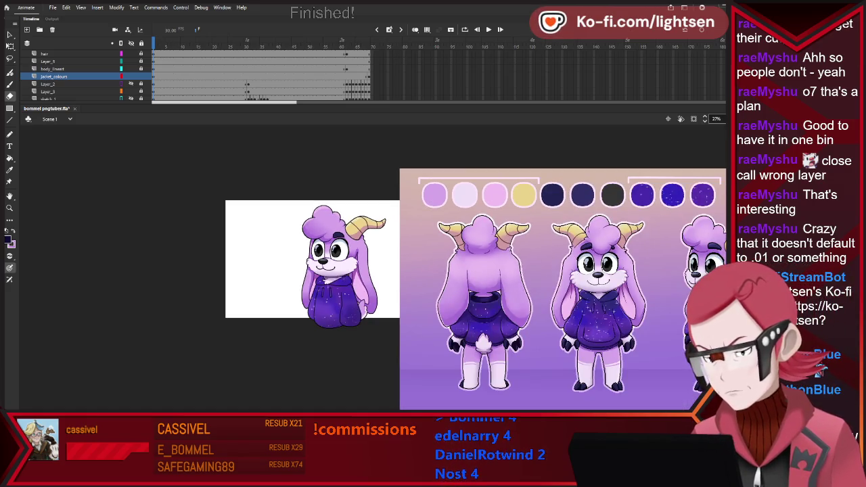
scroll(620, 252, "up", 3)
scroll(620, 252, "up", 2)
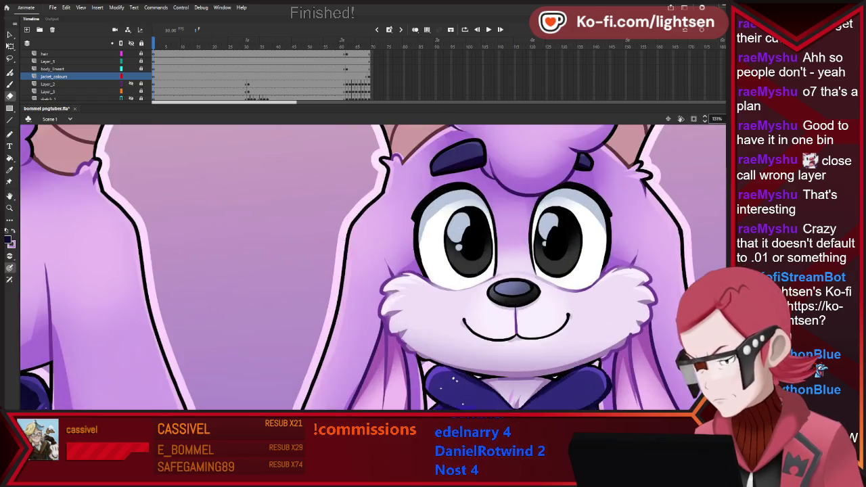
scroll(509, 238, "down", 1)
scroll(509, 238, "down", 3)
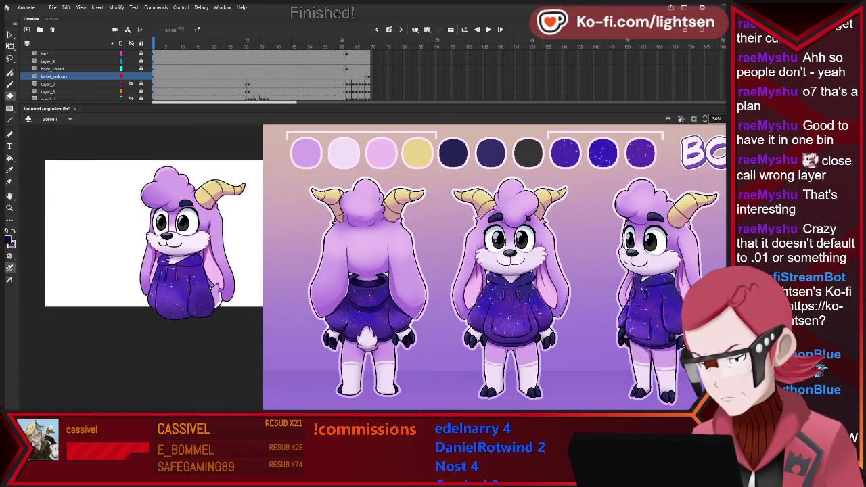
scroll(517, 236, "up", 3)
scroll(518, 237, "up", 2)
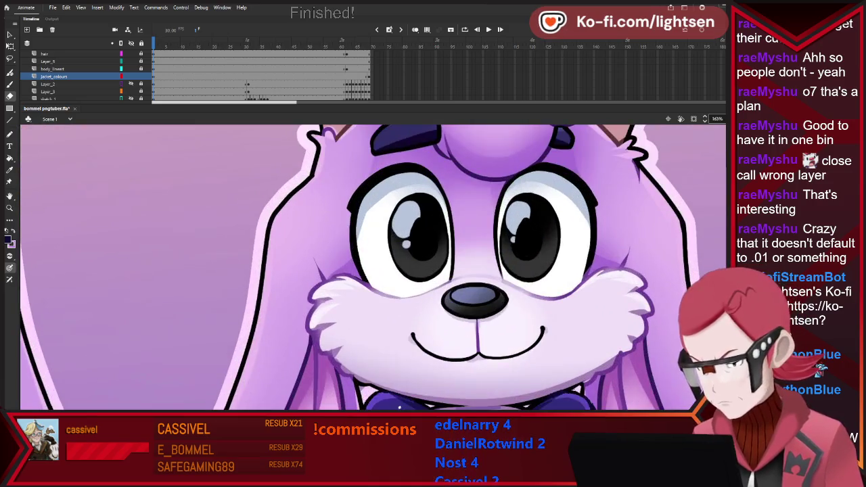
key("i")
scroll(473, 267, "down", 2)
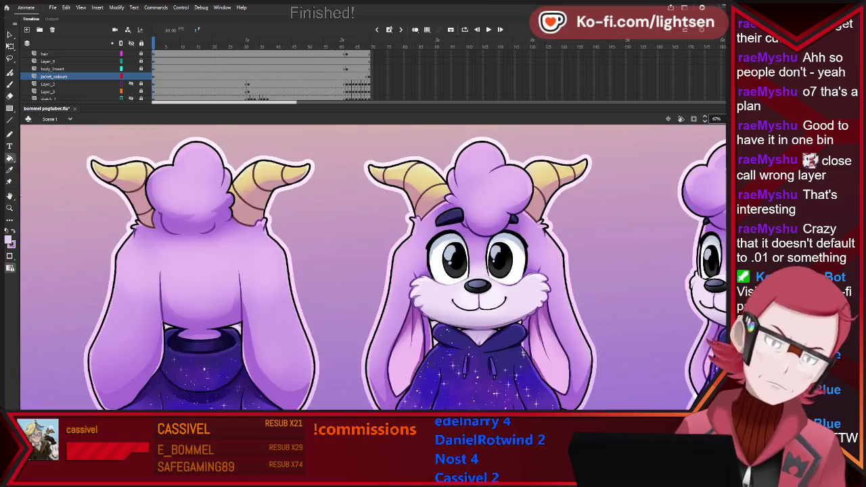
scroll(474, 267, "down", 1)
scroll(101, 270, "up", 2)
scroll(101, 271, "up", 1)
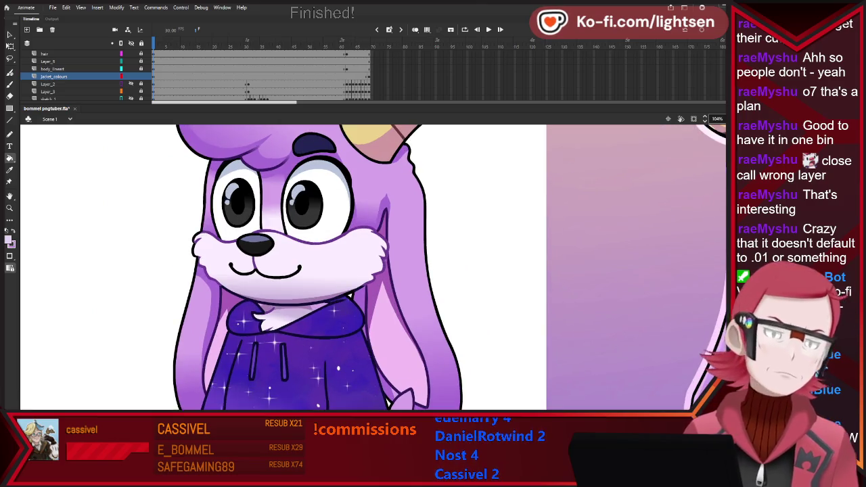
Step: On the body_lineart layer, paint a faint light stroke across the muzzle
left_click(52, 68)
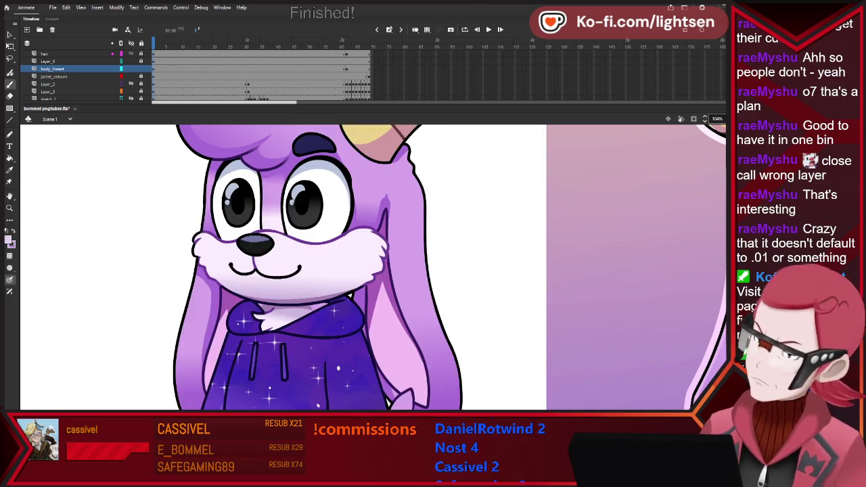
left_click_drag(254, 230, 322, 262)
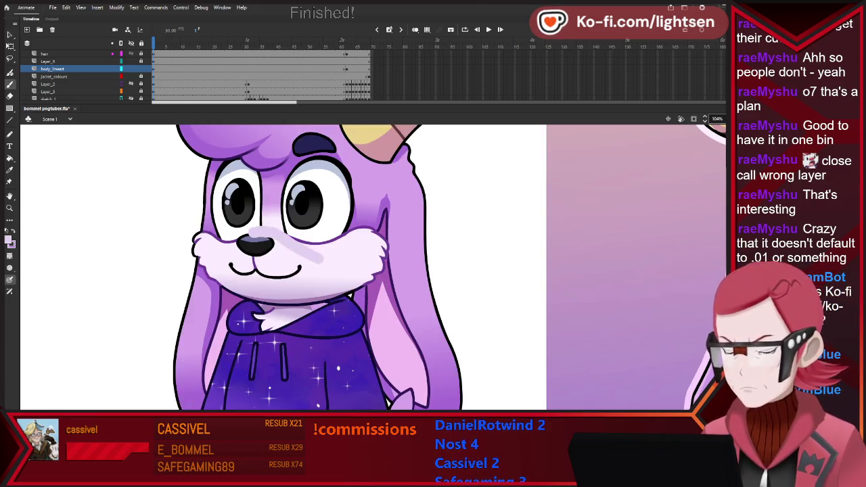
scroll(491, 257, "down", 5)
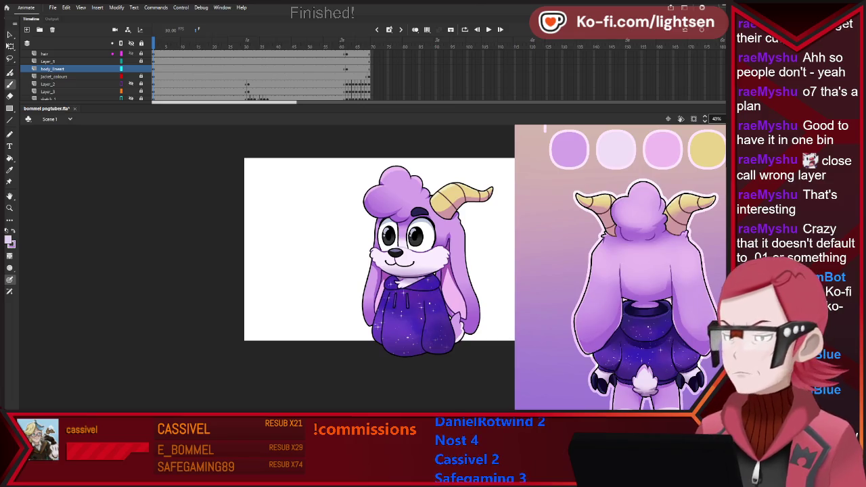
scroll(457, 255, "up", 2)
scroll(457, 254, "up", 2)
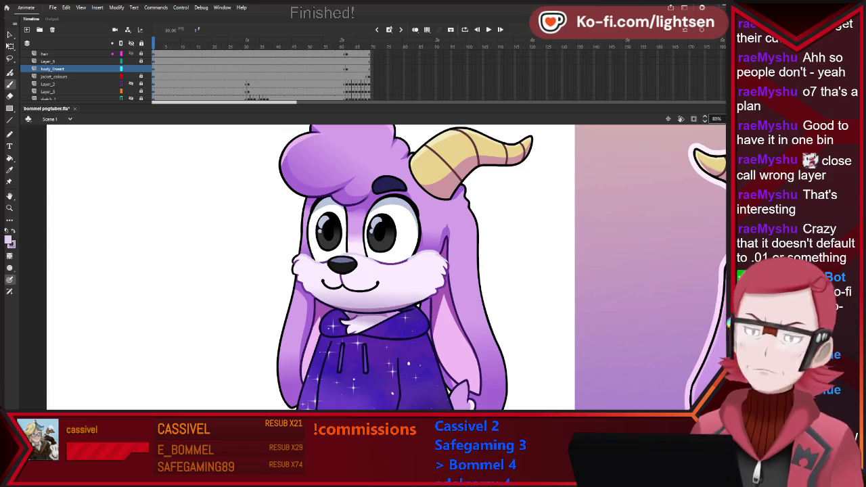
Step: Band the yellow horn with dark lines, using the Paint Bucket and then the Eyedropper
key("k")
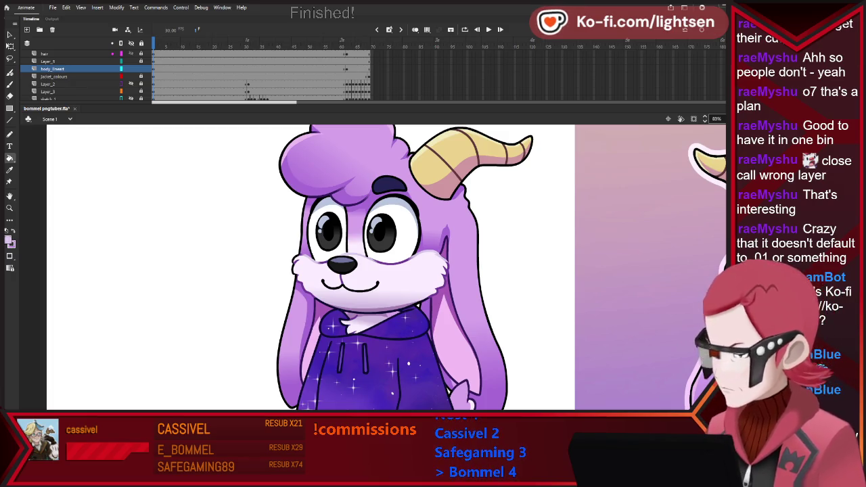
key("i")
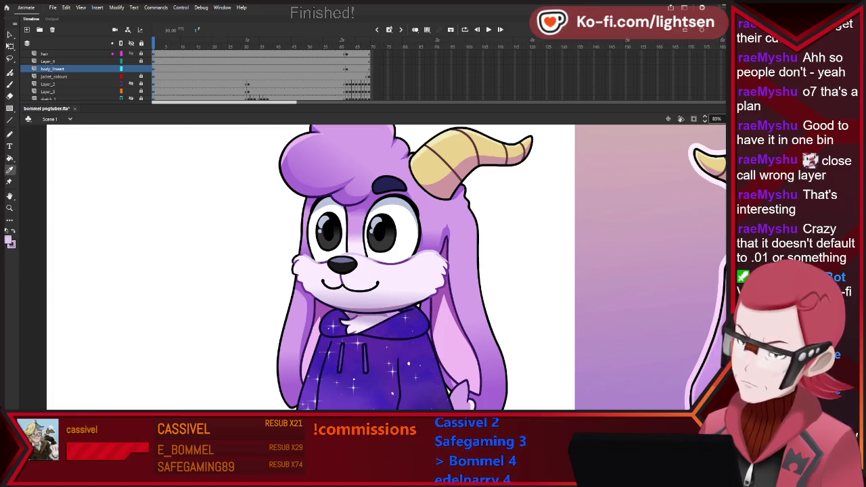
scroll(427, 209, "down", 2)
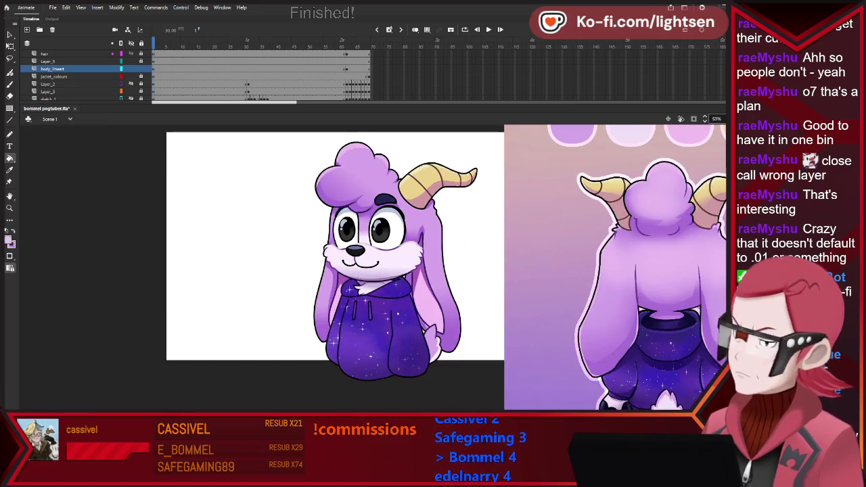
scroll(427, 209, "down", 2)
scroll(423, 215, "up", 4)
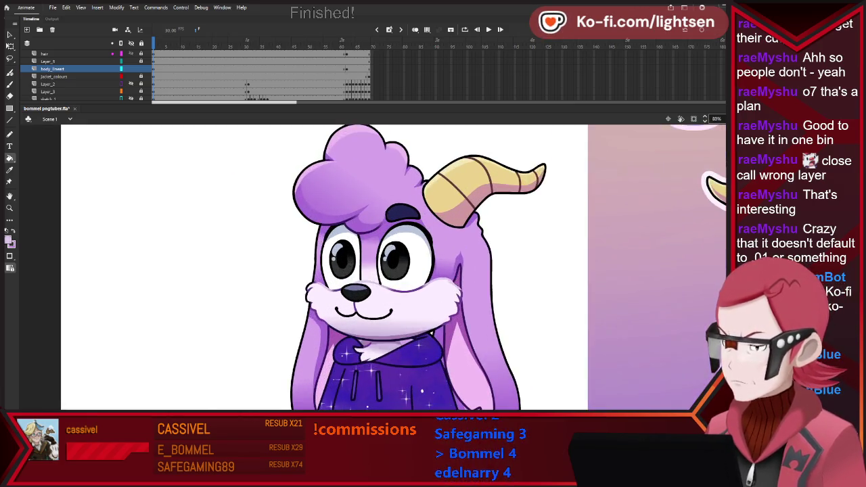
scroll(389, 321, "up", 2)
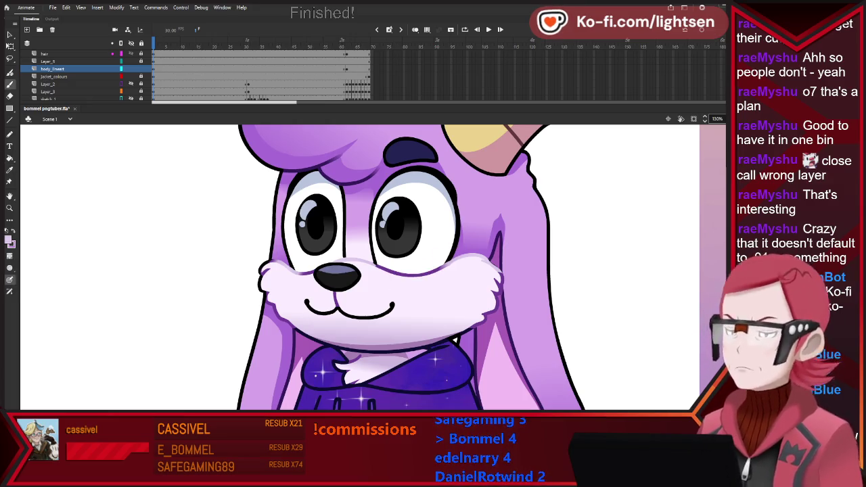
key("ctrl+minus")
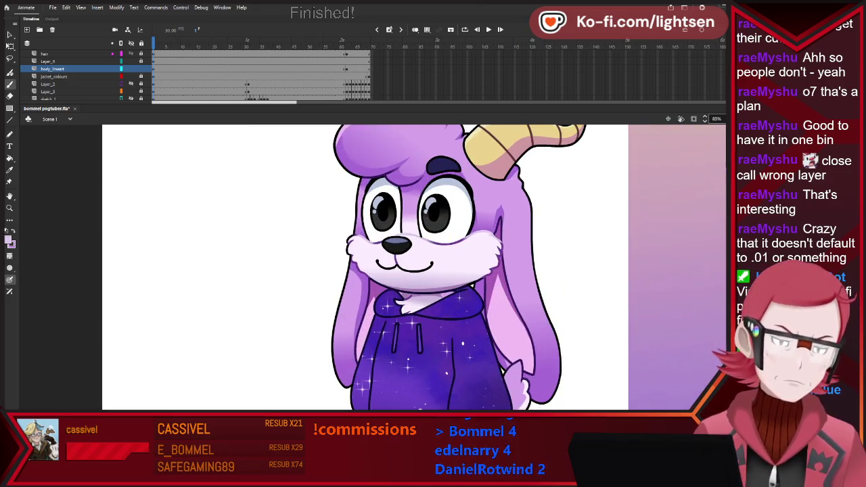
key("ctrl+minus")
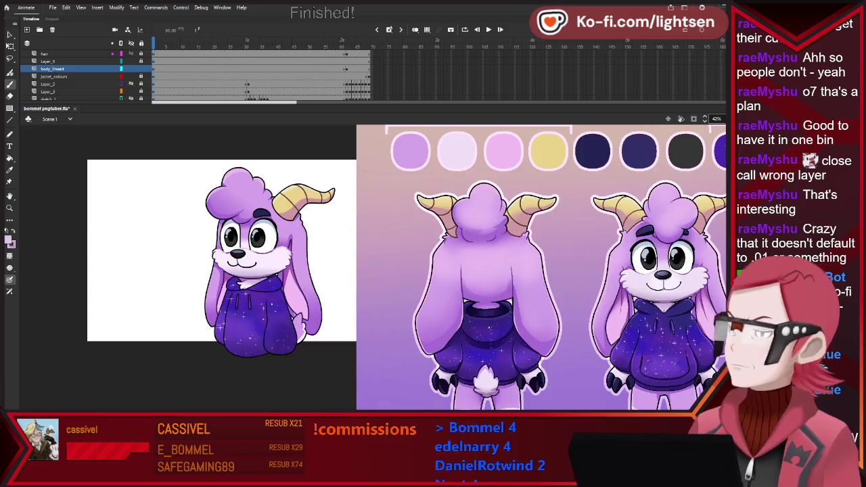
key("ctrl+equal")
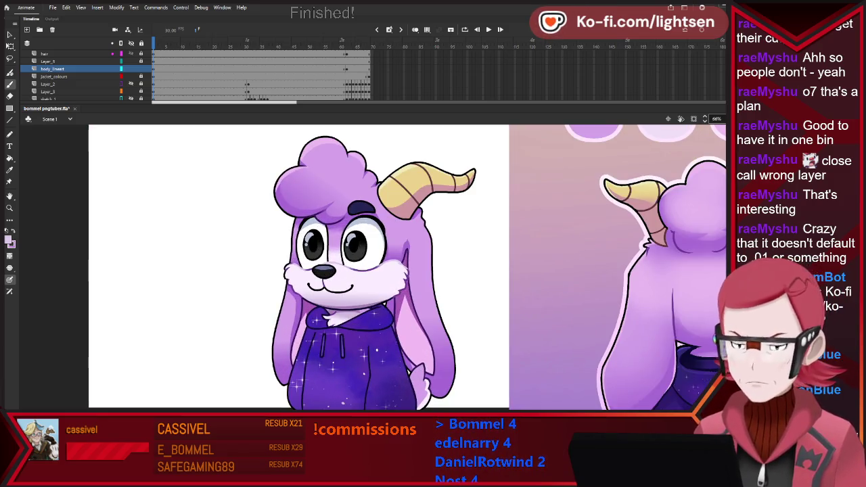
scroll(351, 235, "up", 3)
key("i")
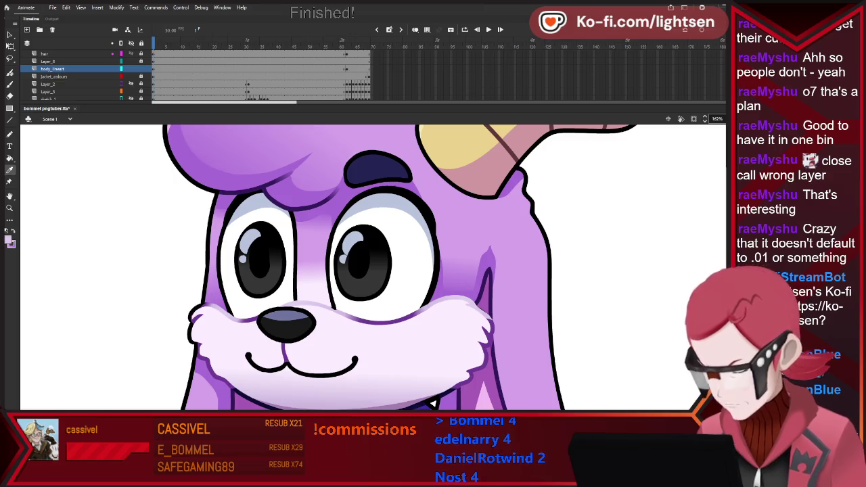
key("b")
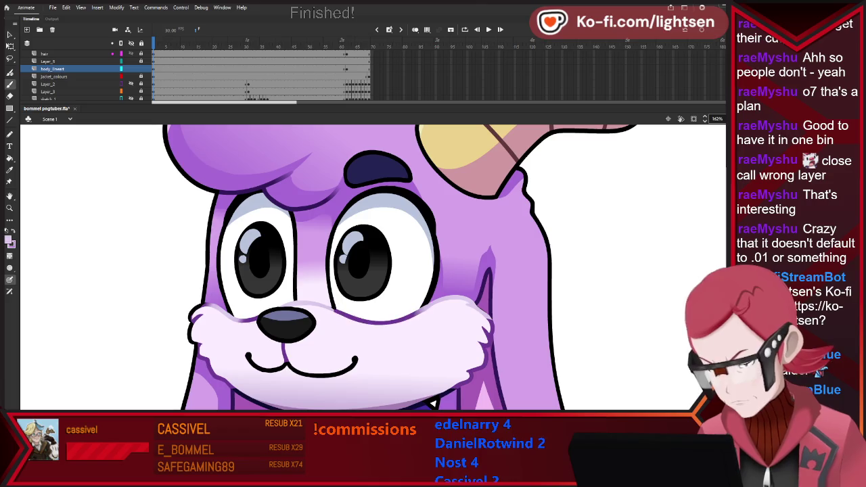
left_click_drag(394, 327, 426, 310)
key("ctrl+z")
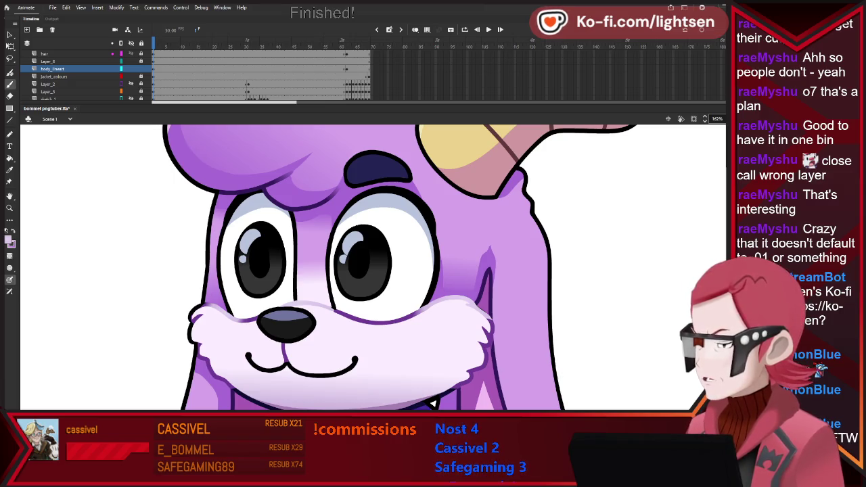
left_click(433, 403)
key("s")
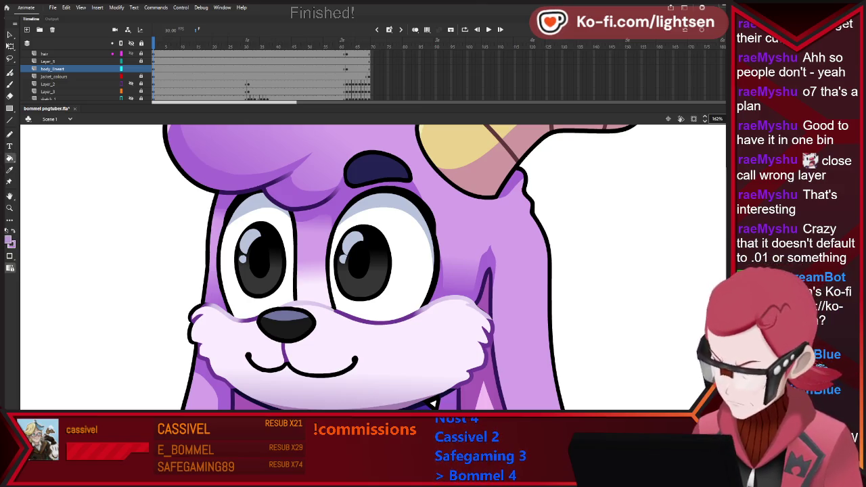
key("b")
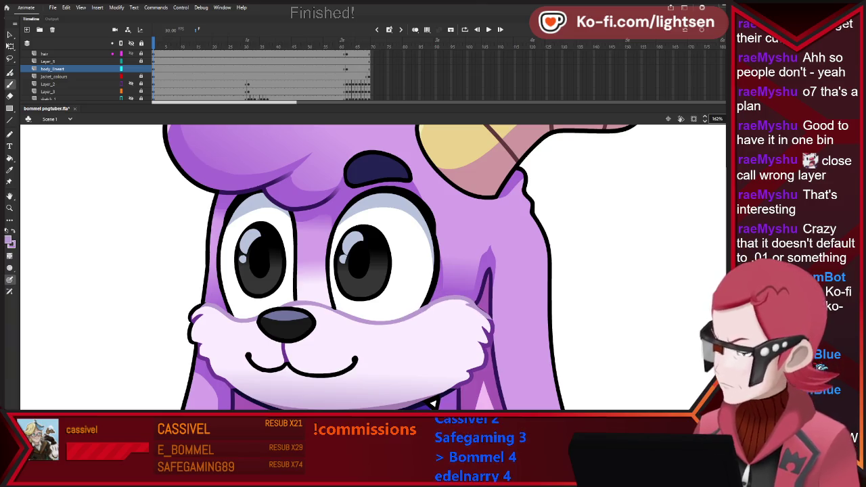
mouse_move(490, 312)
left_mouse_down()
mouse_move(482, 325)
mouse_move(474, 310)
left_mouse_up()
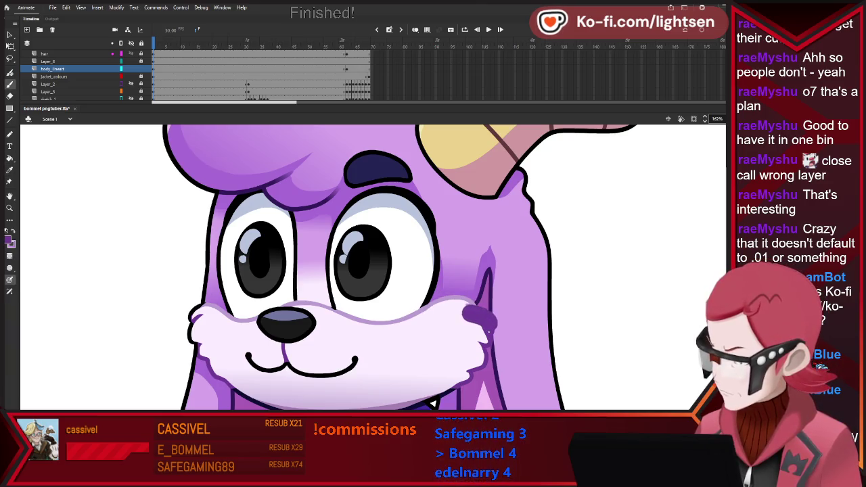
key("ctrl+z")
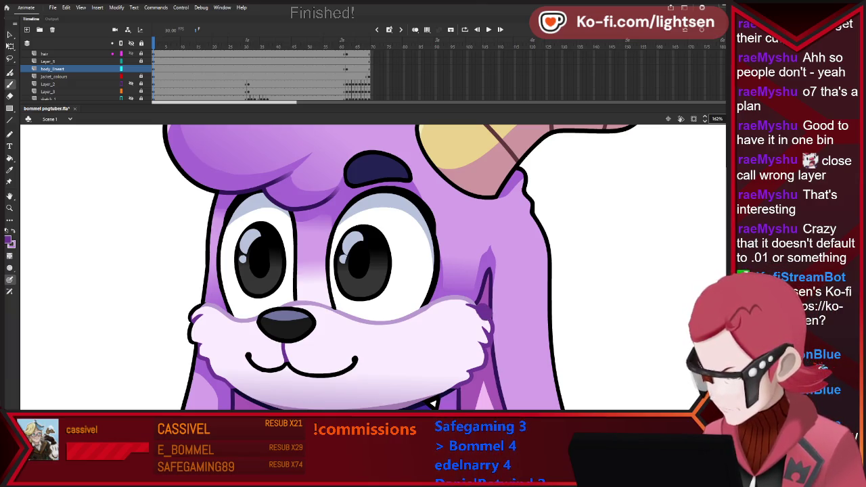
key("ctrl+minus")
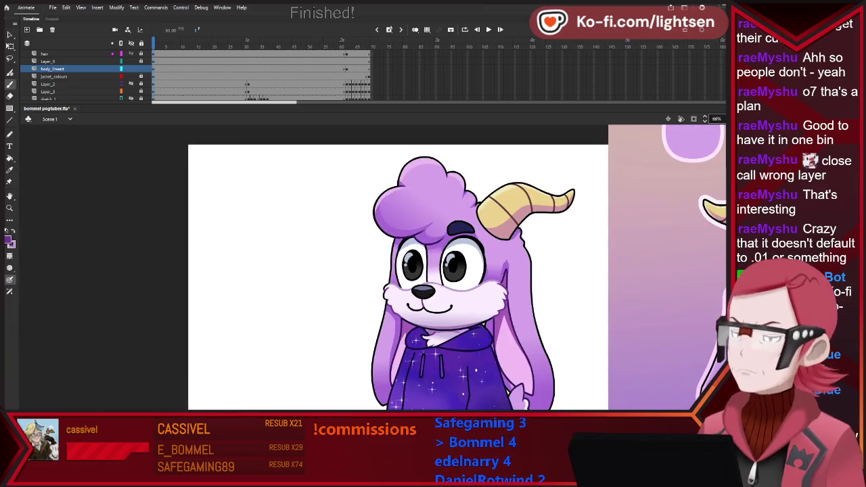
scroll(494, 279, "up", 2)
scroll(494, 279, "up", 2)
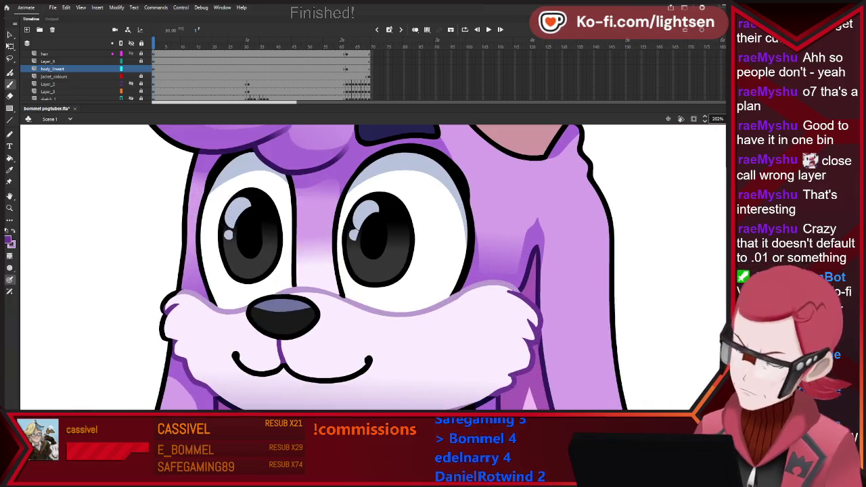
key("i")
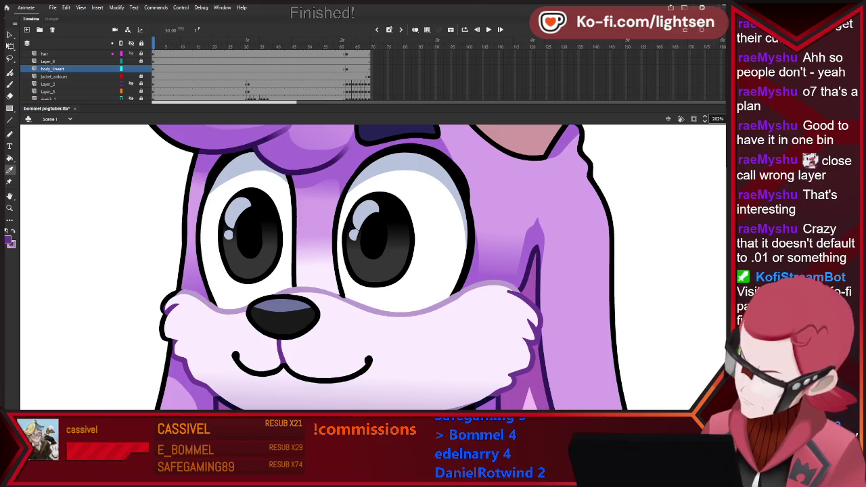
key("b")
left_click_drag(348, 304, 318, 270)
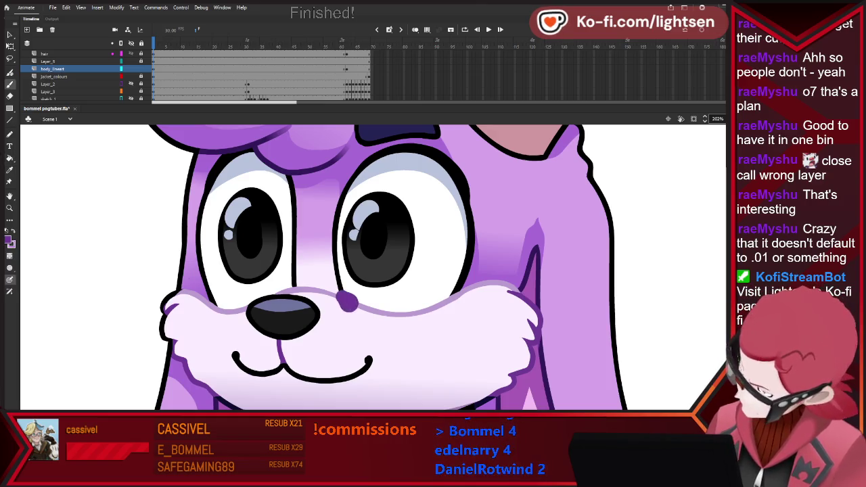
key("ctrl+z")
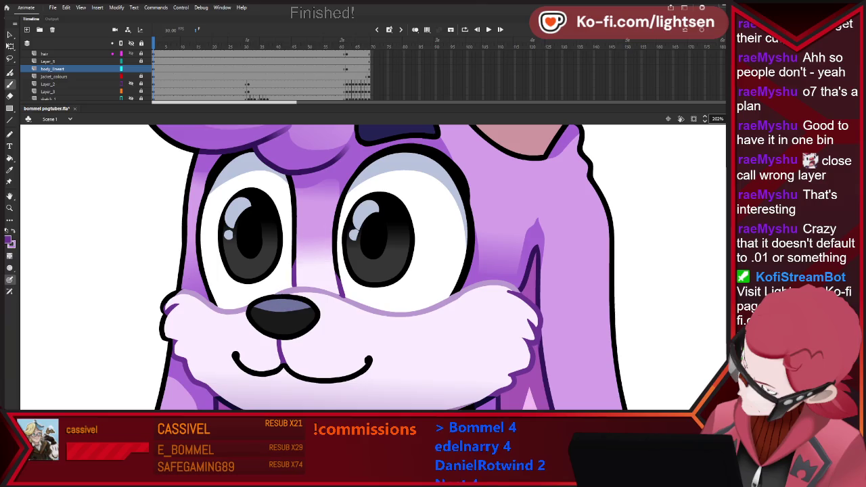
key("ctrl+2")
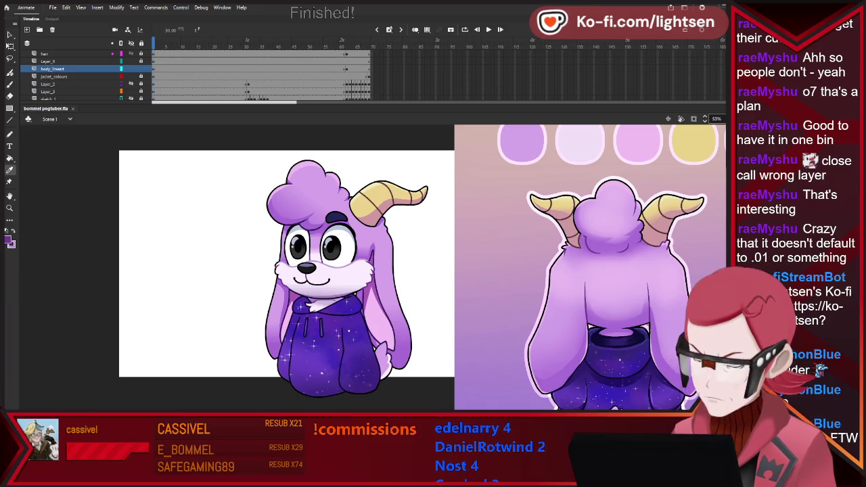
key("k")
key("b")
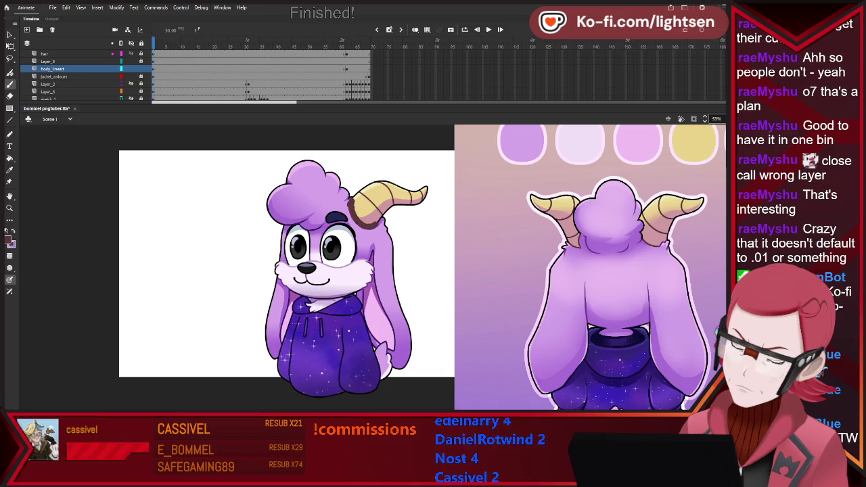
key("ctrl+z")
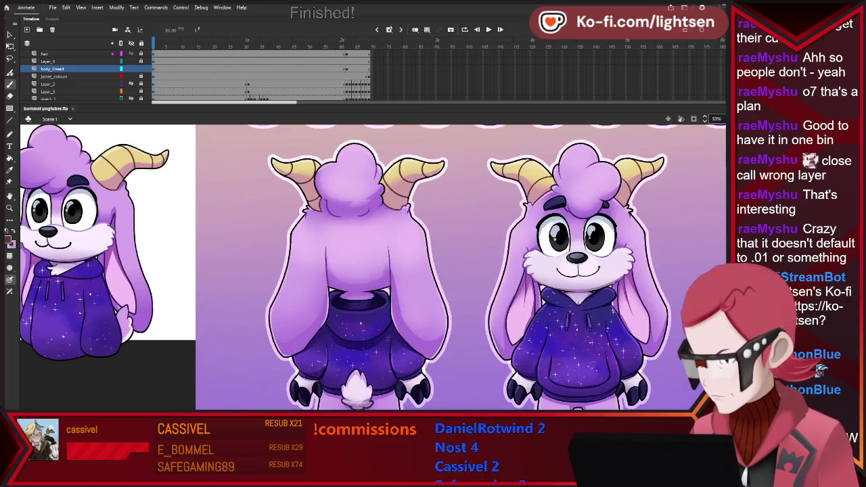
key("k")
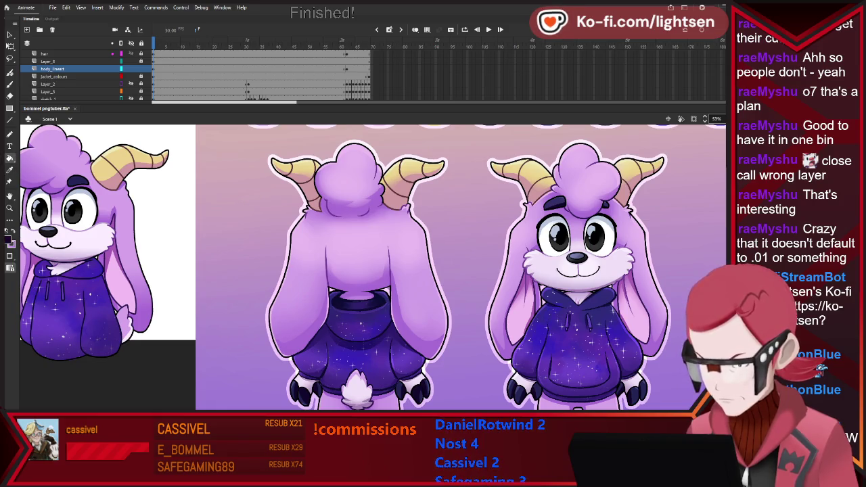
key("ctrl+minus")
key("ctrl+equal")
key("ctrl+equal")
key("b")
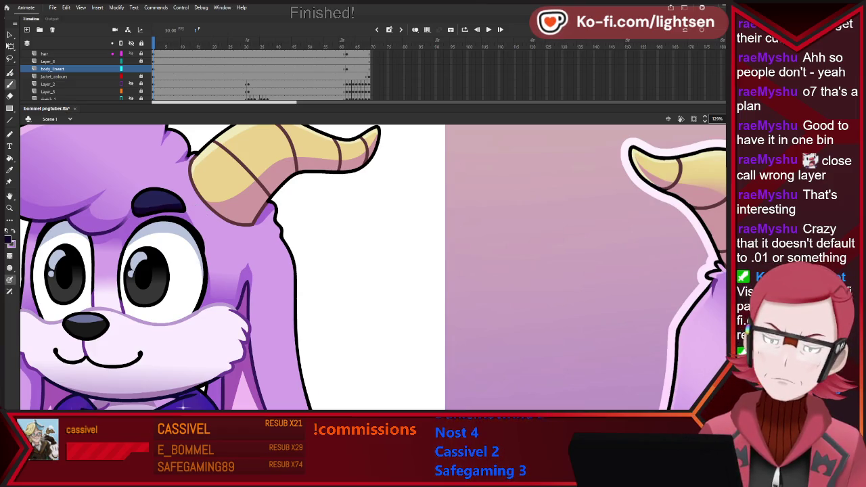
left_click_drag(156, 214, 199, 217)
key("ctrl+z")
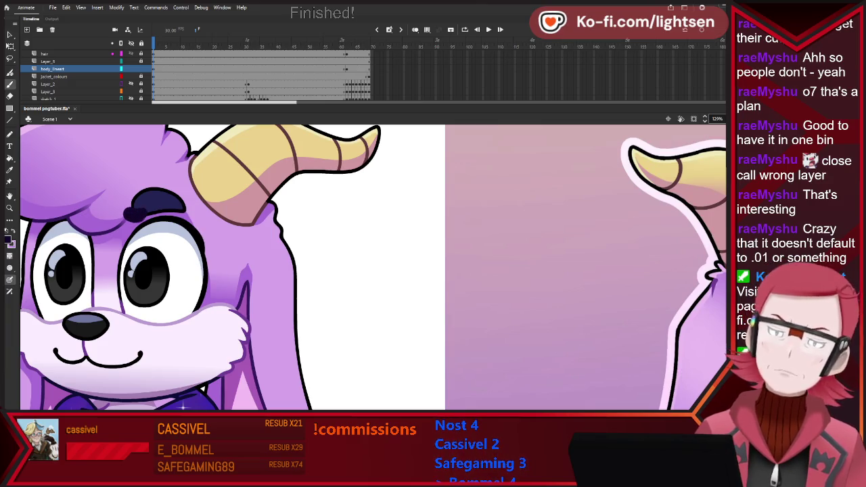
scroll(183, 404, "down", 3)
scroll(238, 402, "up", 2)
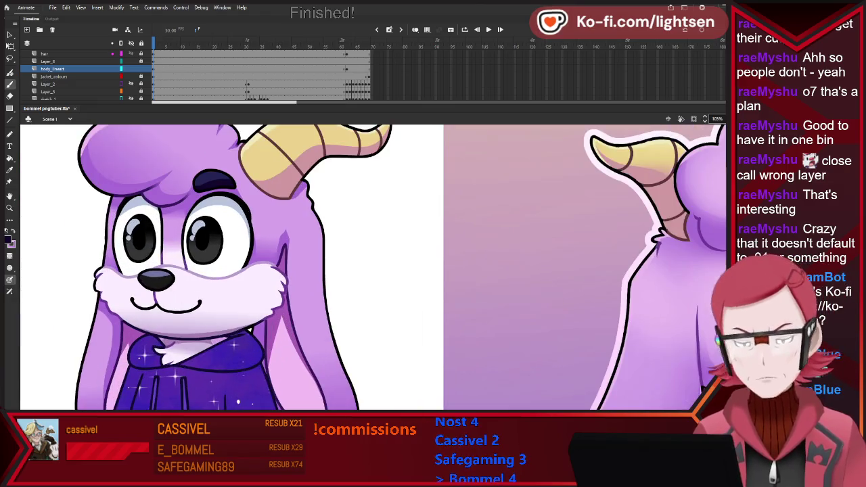
key("b")
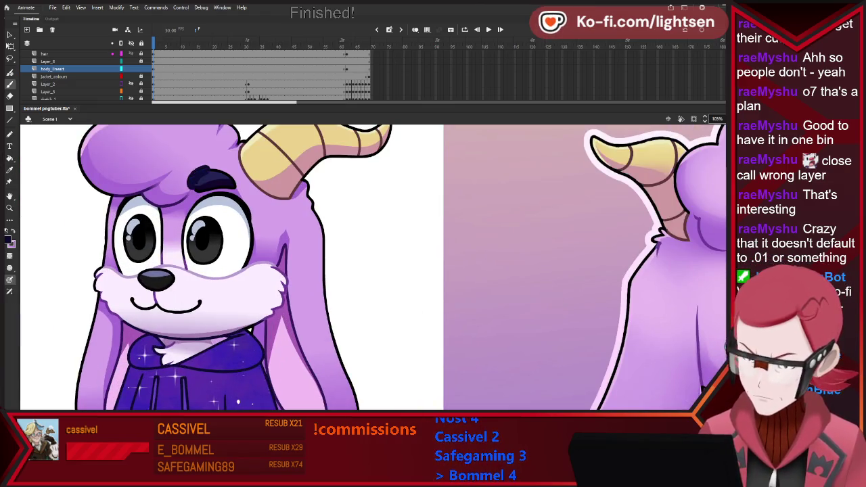
key("k")
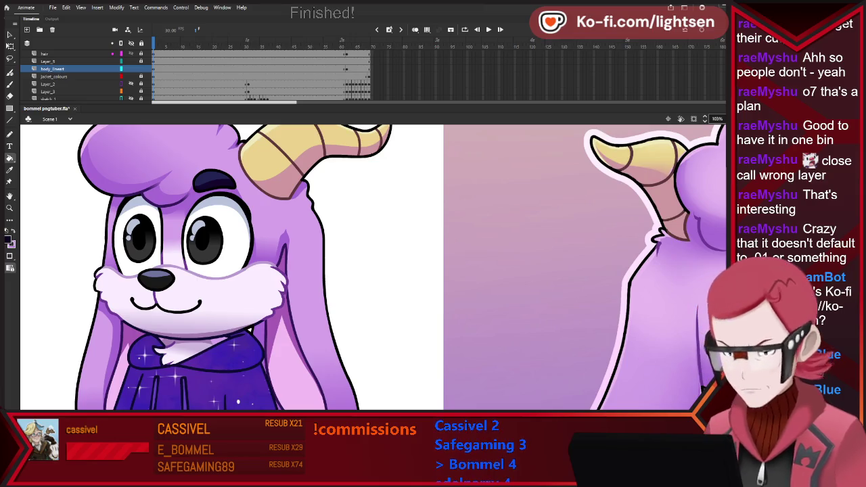
Step: Delete the character reference image from the pasteboard beside the stage
scroll(372, 270, "down", 2)
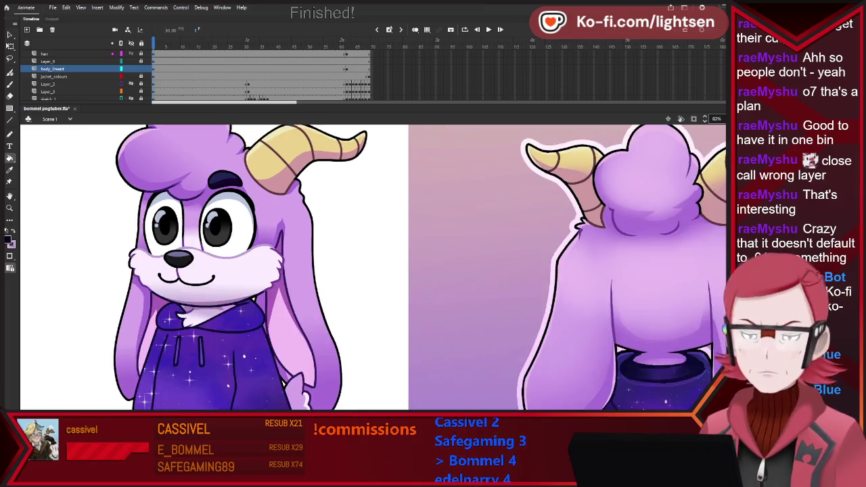
scroll(372, 270, "down", 3)
scroll(183, 157, "up", 1)
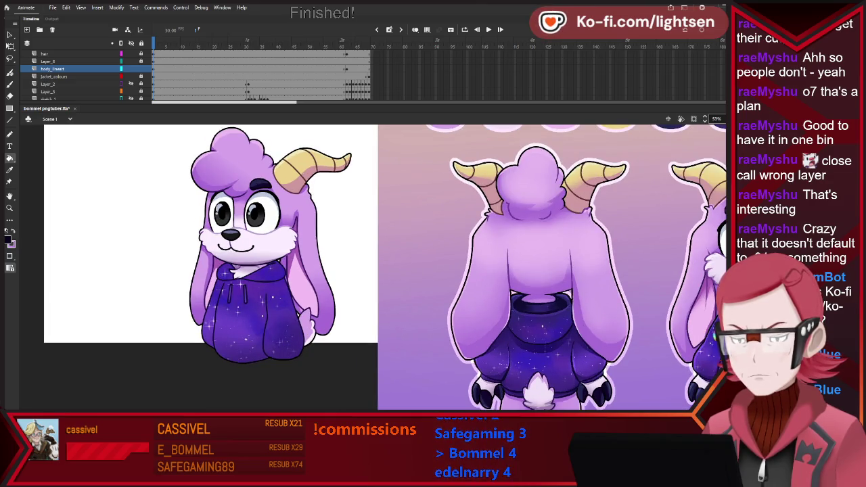
scroll(186, 144, "down", 2)
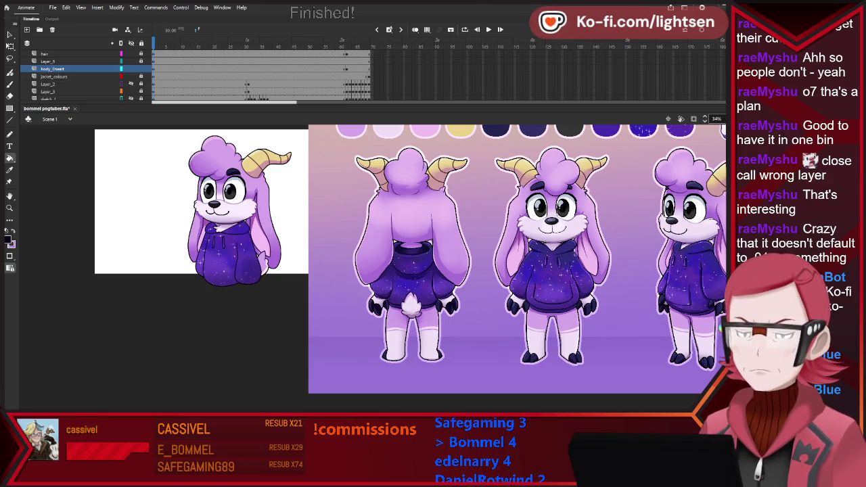
scroll(238, 135, "up", 1)
scroll(239, 145, "up", 1)
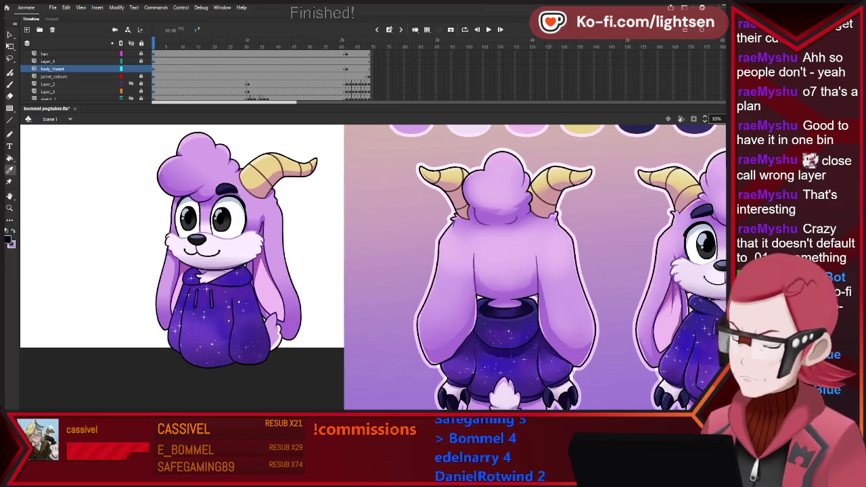
key("k")
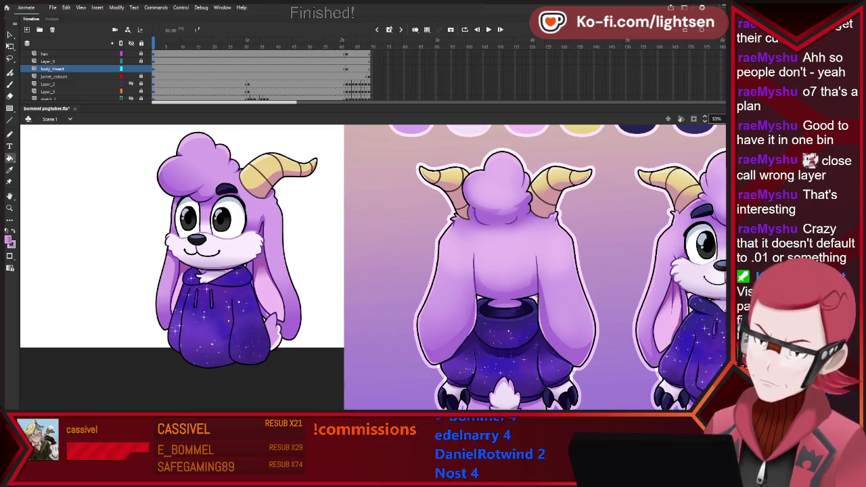
key("ctrl+minus")
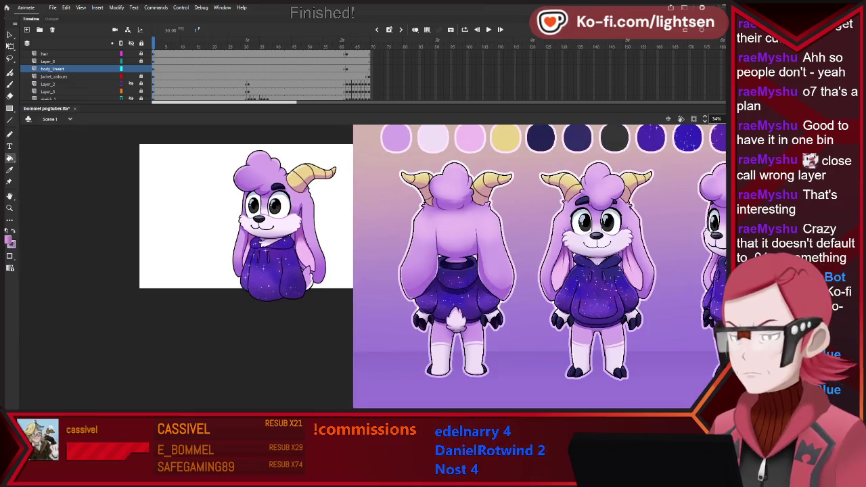
key("ctrl+equal")
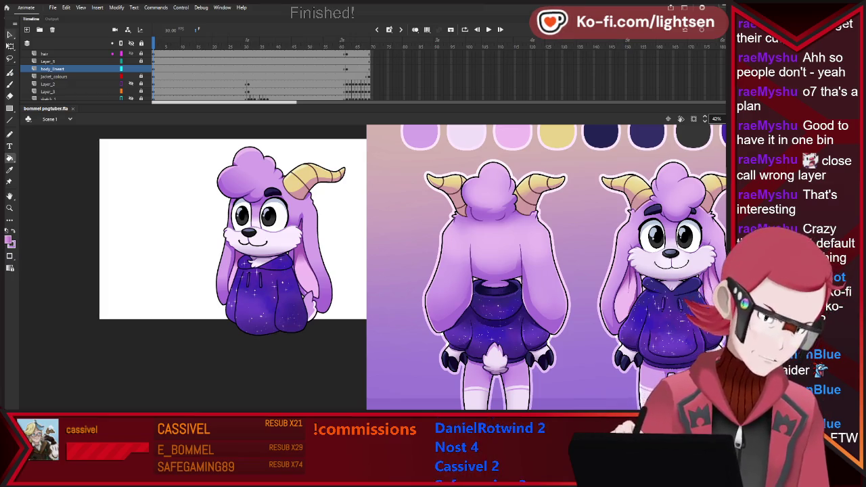
key("v")
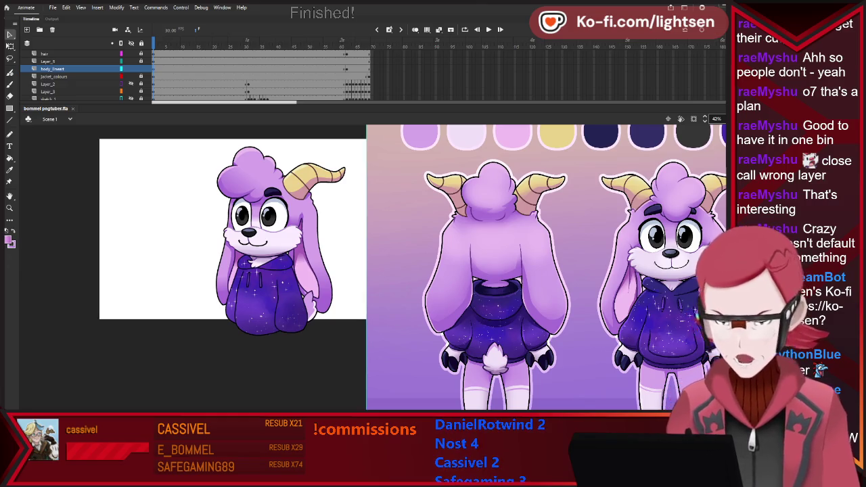
key("Delete")
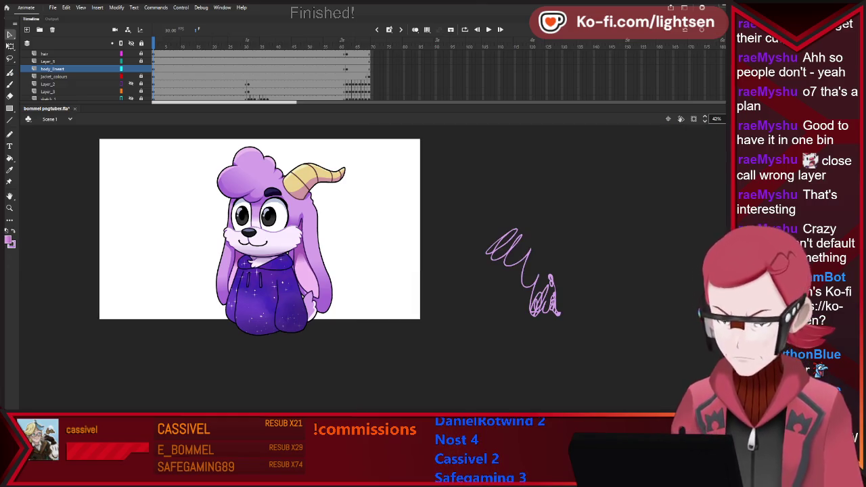
Step: Delete the purple scribble, draw a purple test stroke, and close the character document
left_click_drag(625, 366, 477, 213)
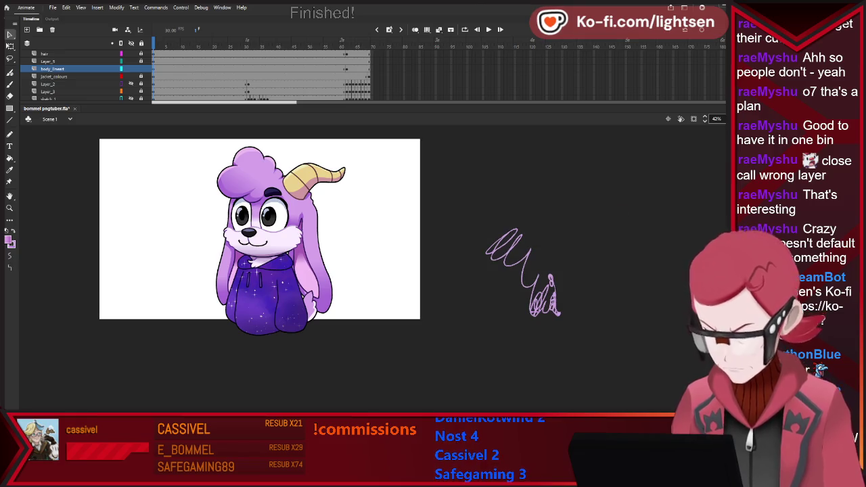
key("Delete")
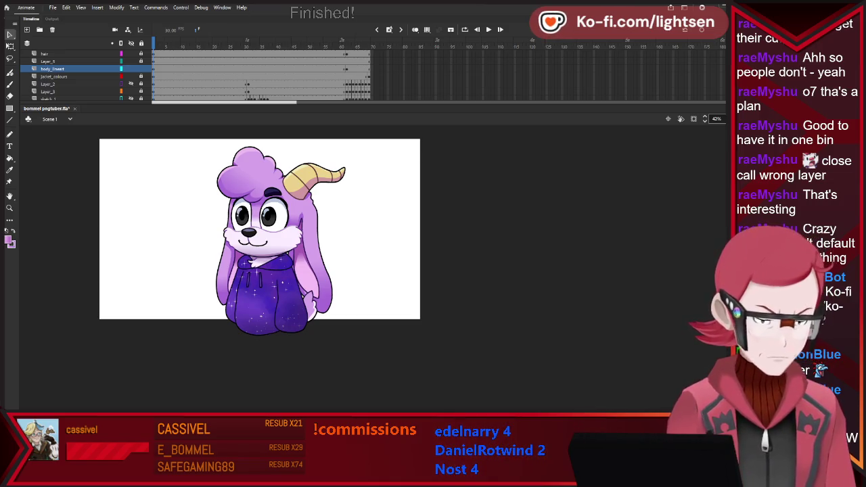
left_click_drag(485, 256, 558, 313)
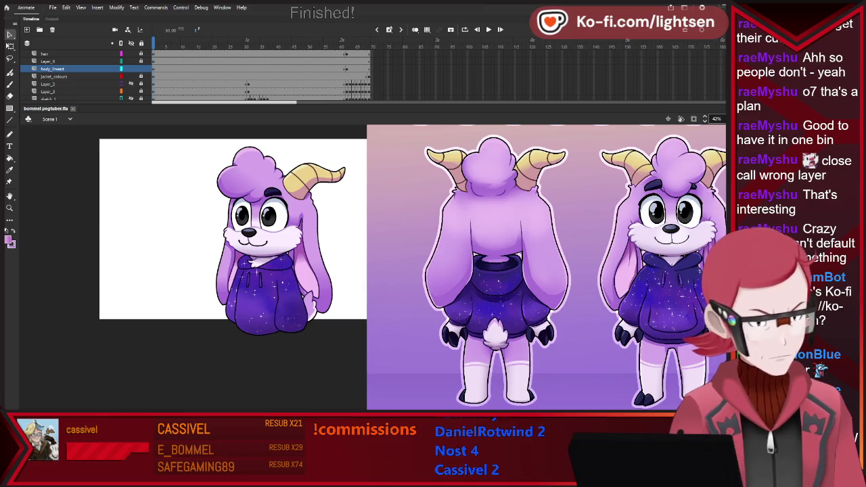
key("ctrl+w")
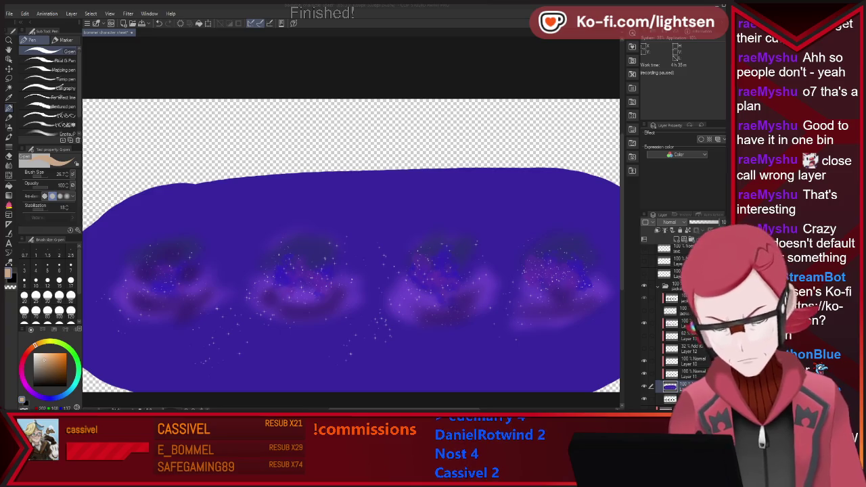
Step: Close the galaxy-texture canvas with Ctrl+W
key("ctrl+w")
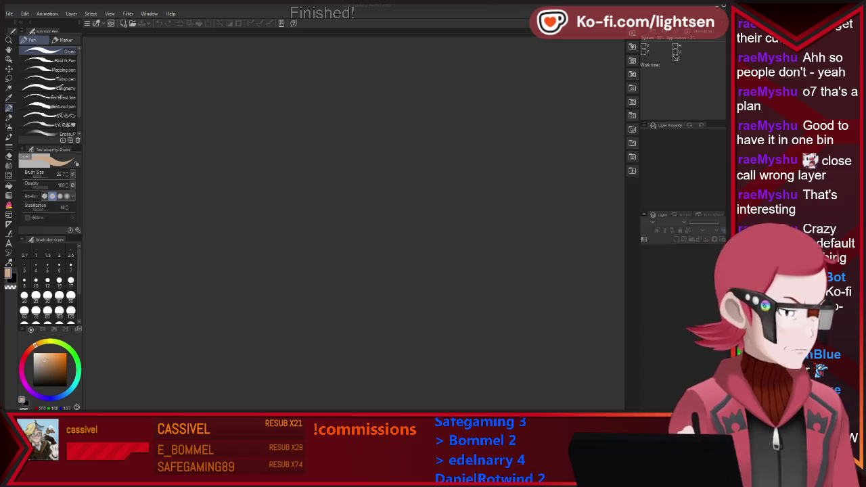
Step: Create a new blank canvas and paste the YouTube 1280 x 720 thumbnail template onto it
key("alt")
key("alt")
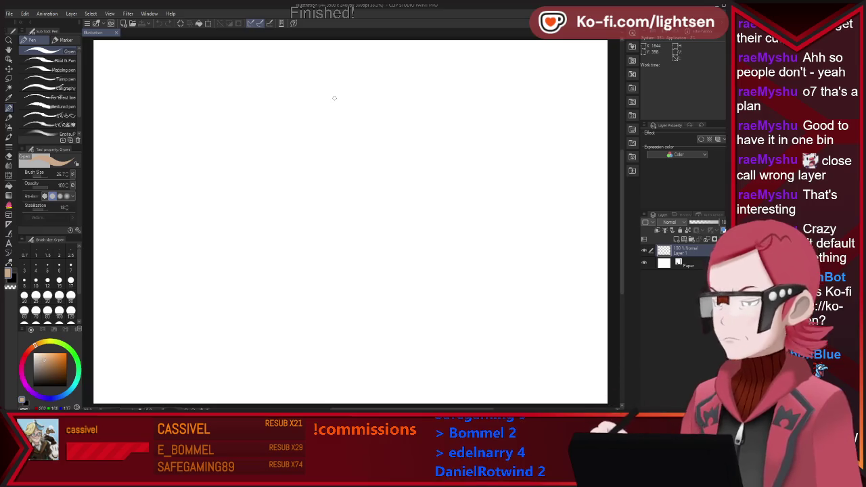
key("ctrl+v")
key("ctrl+minus")
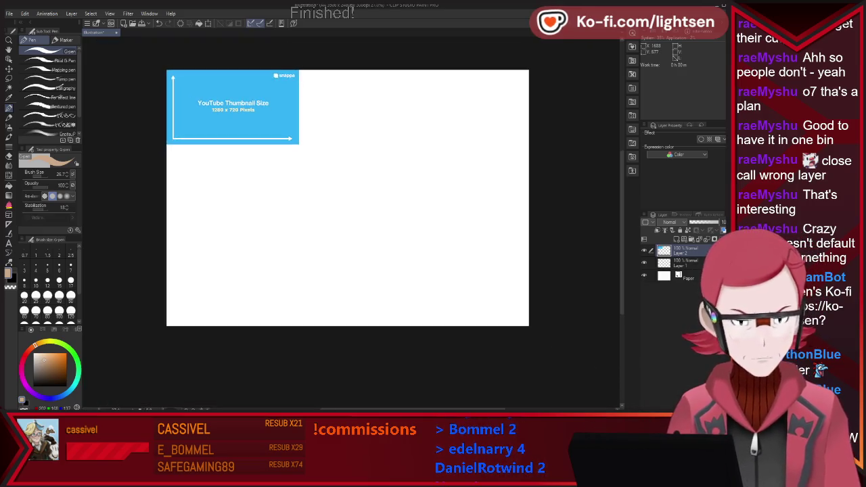
key("ctrl+minus")
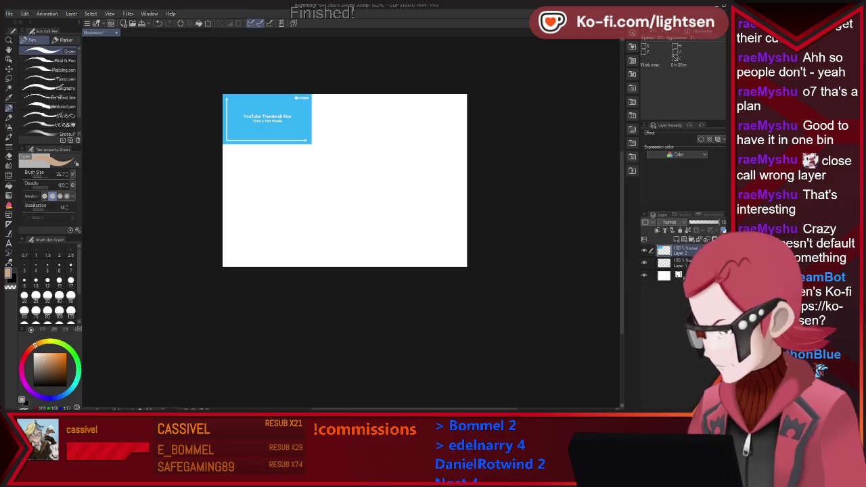
key("m")
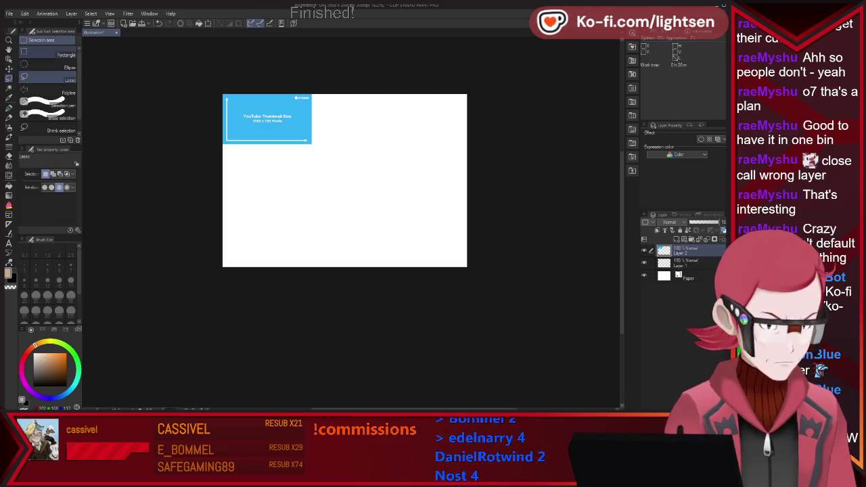
Step: Scale the pasted thumbnail image to span the full canvas width, then deselect
left_click(54, 54)
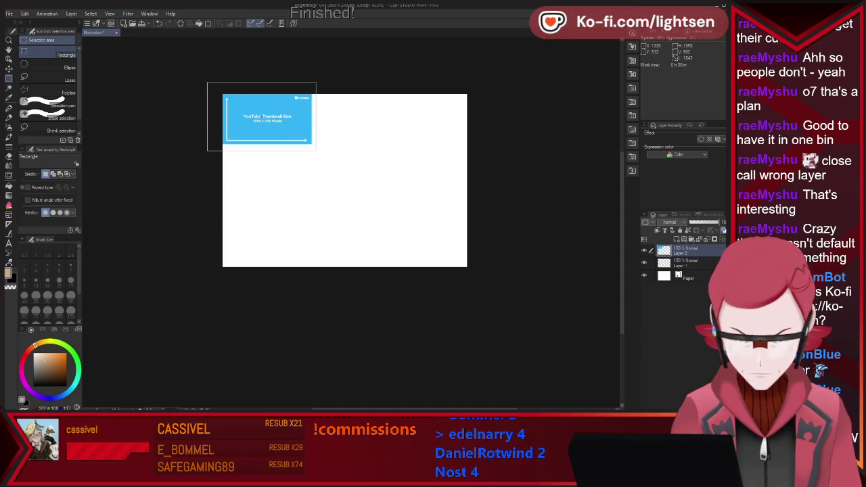
left_click_drag(207, 83, 479, 243)
key("ctrl+t")
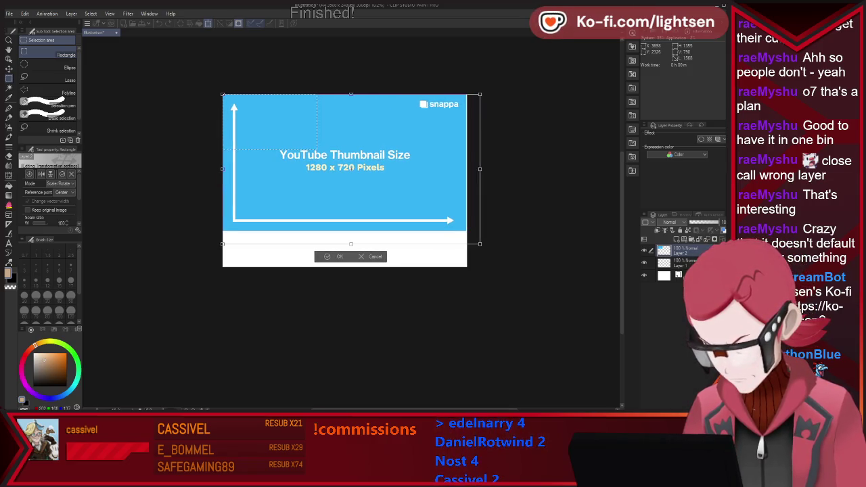
left_click_drag(480, 243, 479, 243)
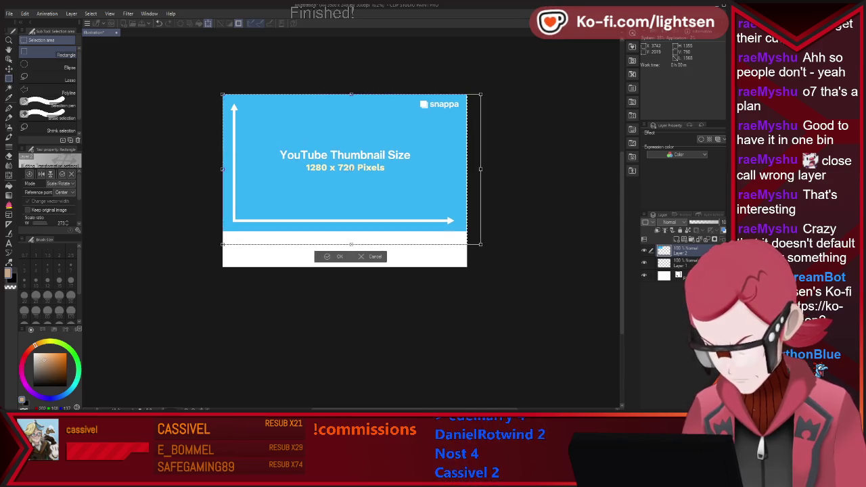
scroll(467, 233, "up", 2)
scroll(466, 233, "up", 1)
scroll(467, 234, "up", 3)
scroll(467, 233, "up", 3)
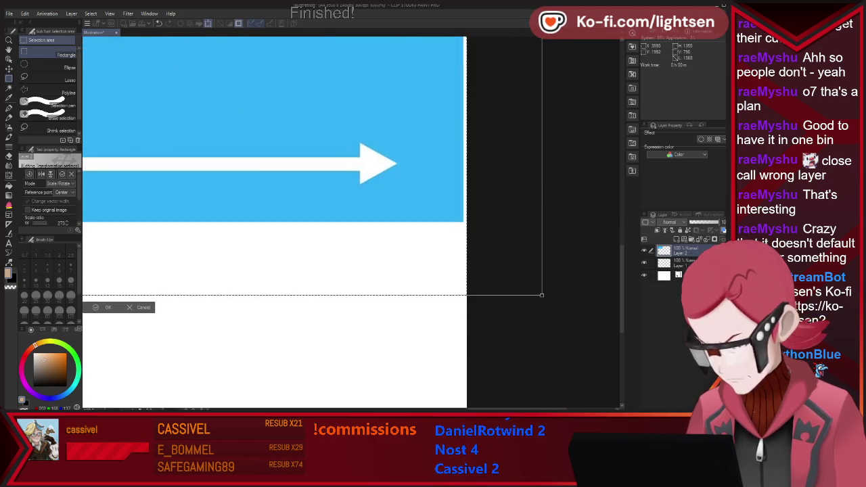
scroll(461, 236, "up", 2)
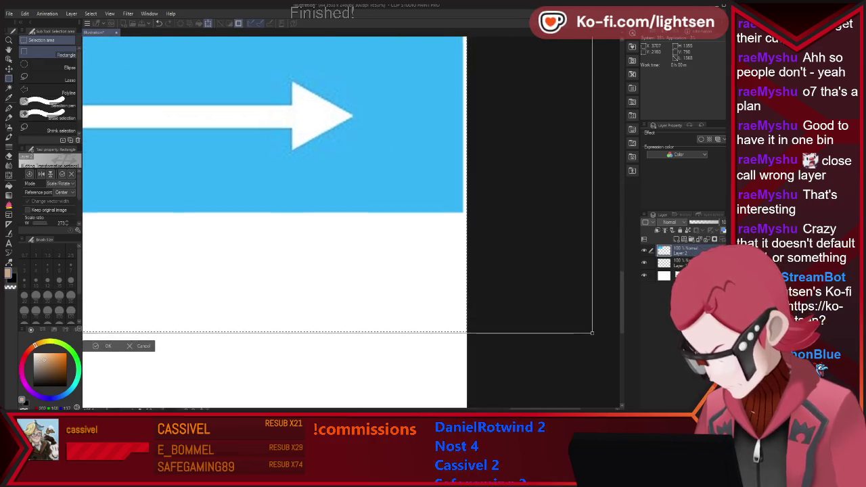
left_click_drag(592, 332, 596, 334)
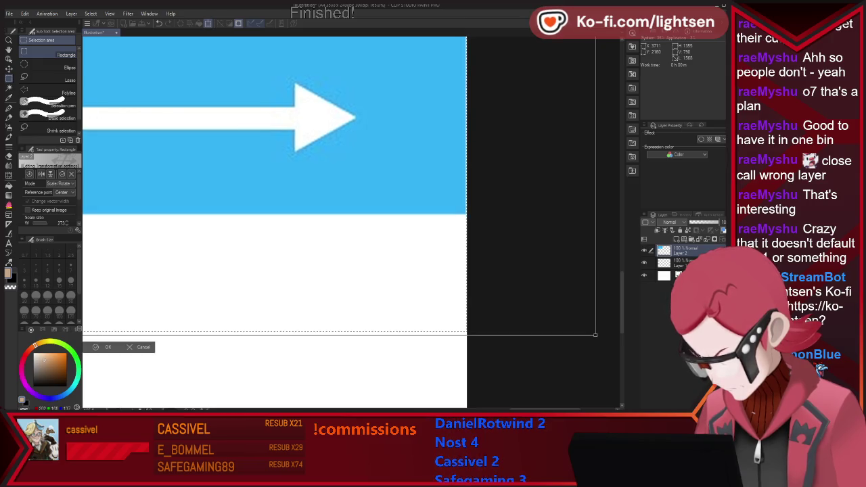
left_click_drag(596, 334, 596, 336)
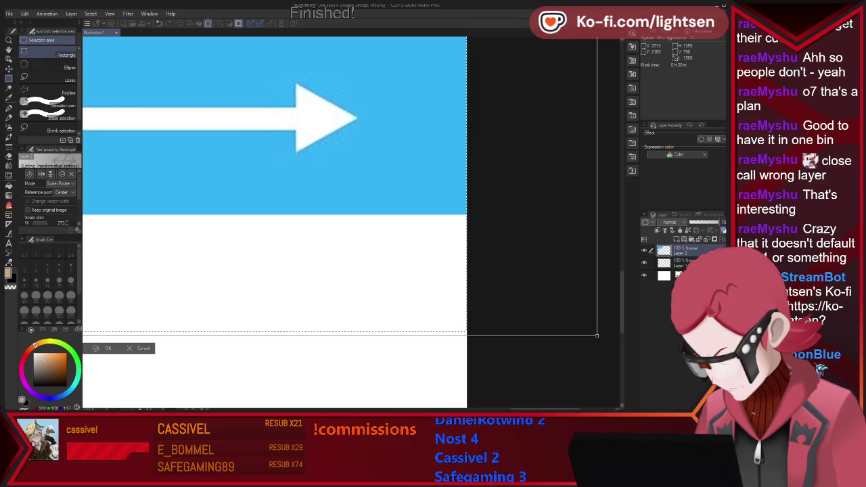
scroll(314, 205, "down", 1)
scroll(314, 205, "down", 1)
scroll(314, 205, "down", 1)
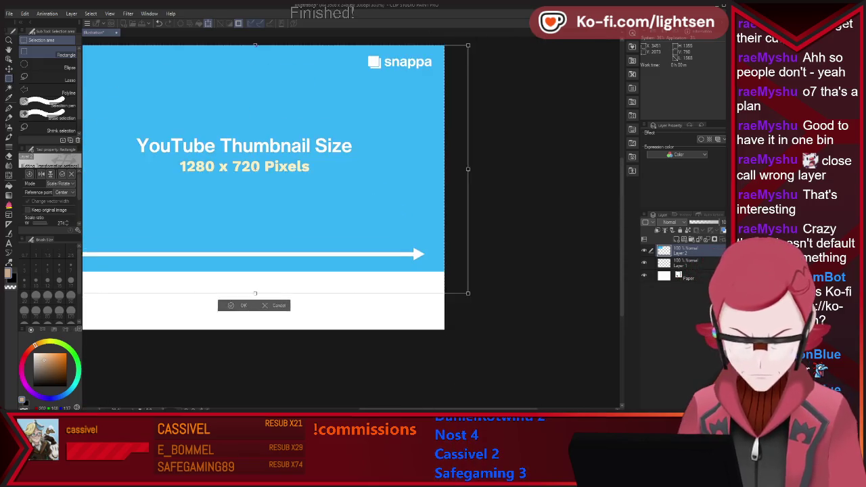
scroll(314, 204, "down", 2)
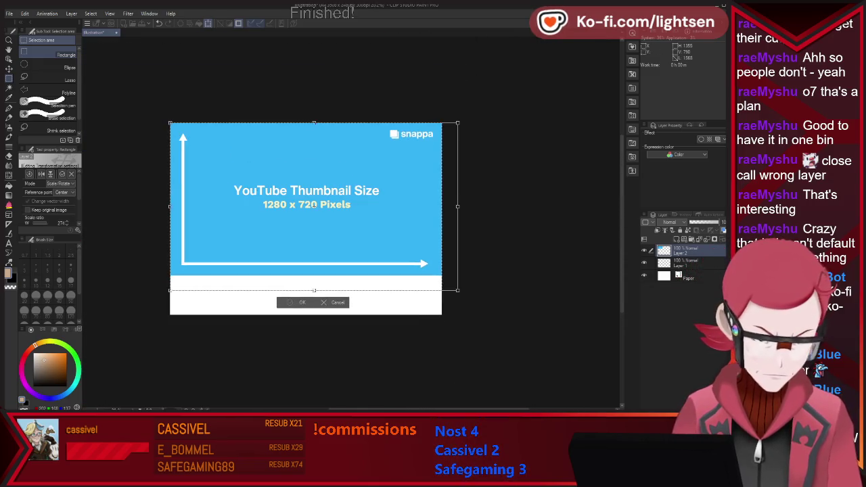
key("Return")
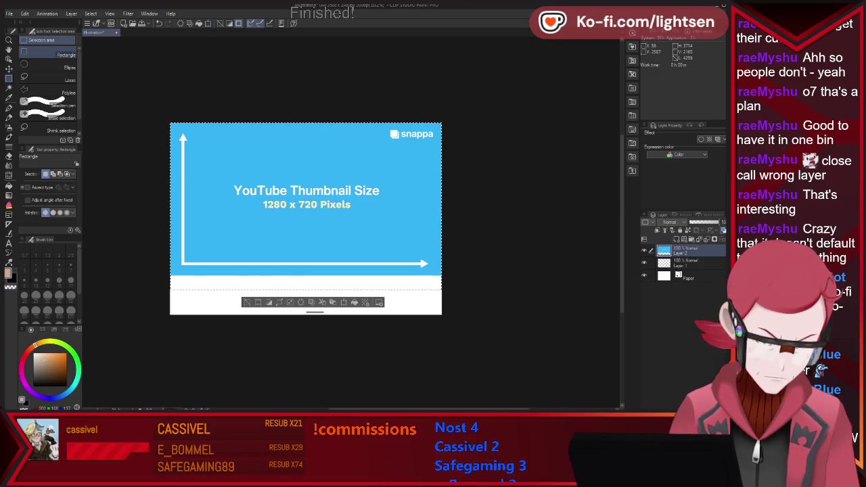
key("ctrl+d")
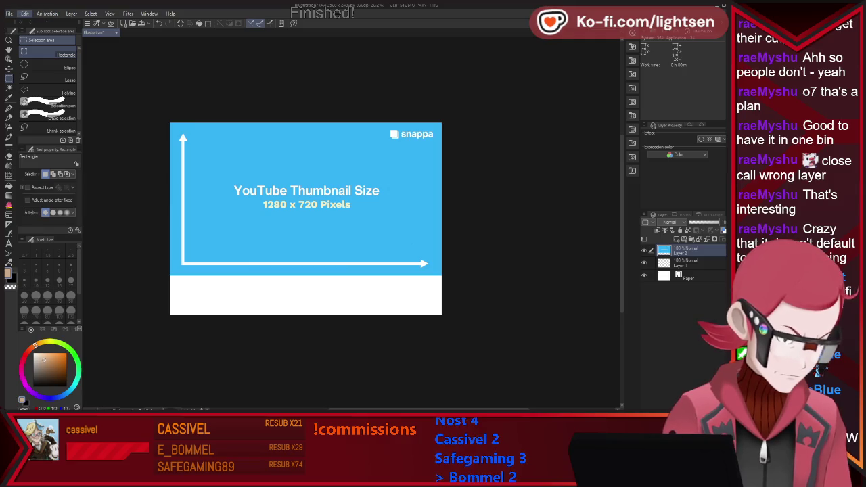
Step: Raise the canvas bottom edge until it aligns with the thumbnail image's lower edge
key("ctrl+t")
scroll(325, 305, "up", 2)
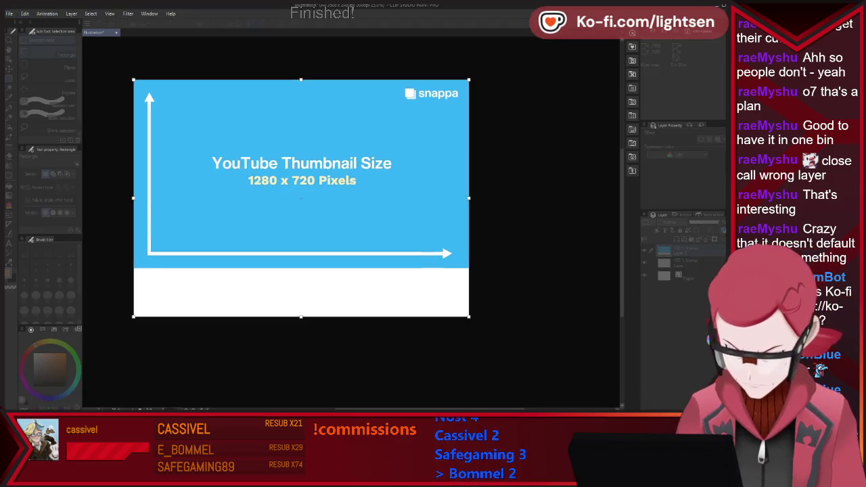
scroll(324, 305, "up", 2)
scroll(287, 322, "up", 2)
scroll(286, 331, "up", 1)
scroll(284, 348, "up", 1)
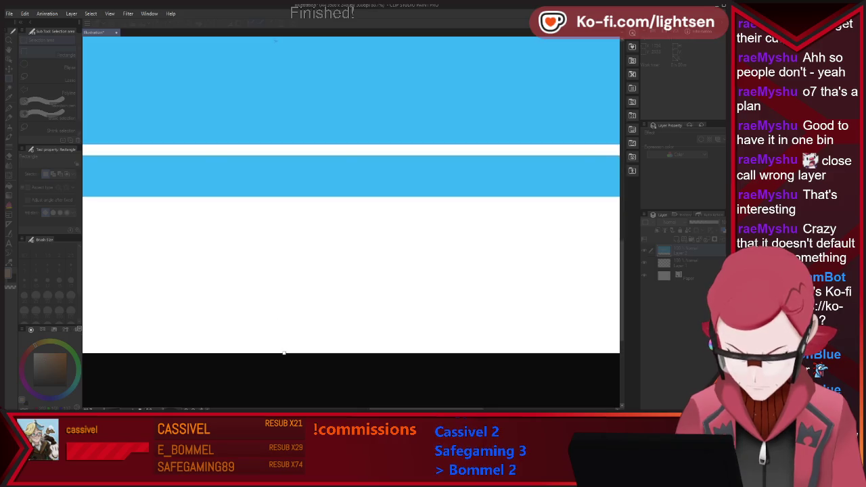
left_click_drag(284, 352, 284, 197)
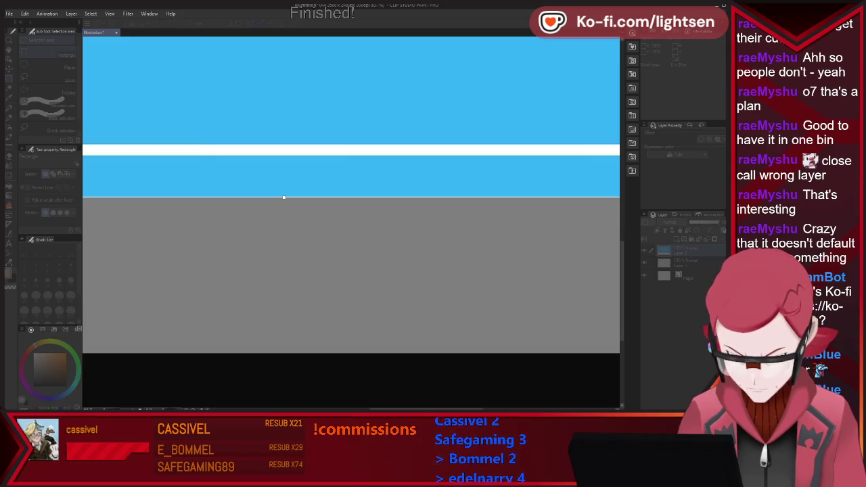
scroll(284, 196, "up", 2)
scroll(285, 197, "up", 2)
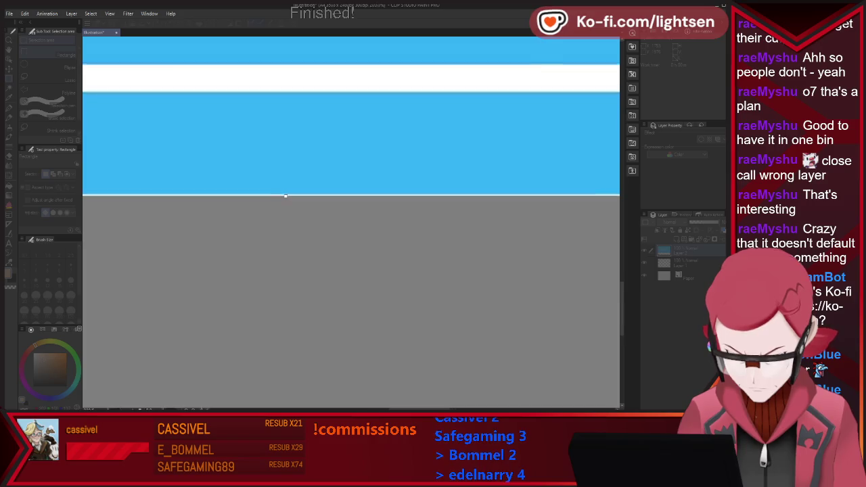
scroll(287, 199, "up", 2)
scroll(289, 201, "up", 2)
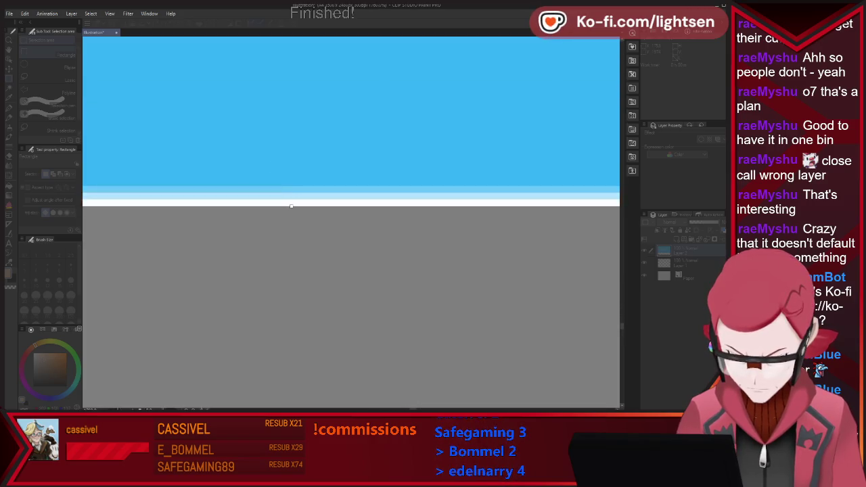
left_click_drag(291, 205, 290, 192)
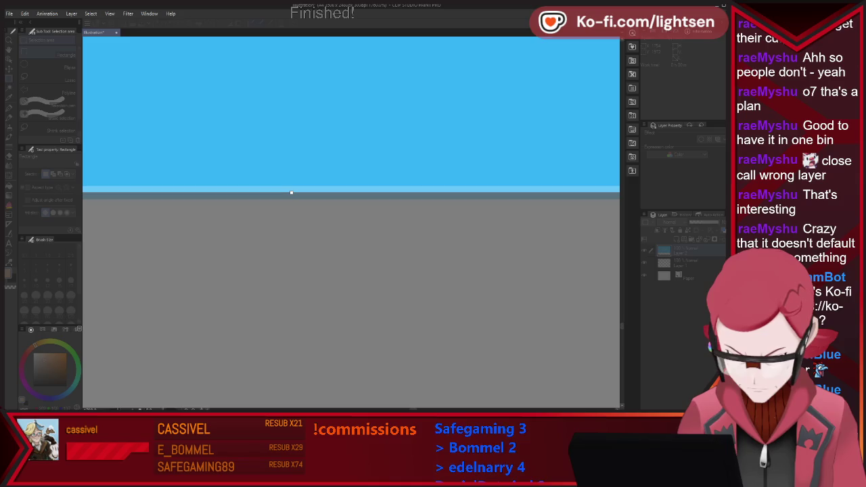
left_click_drag(291, 193, 363, 178)
scroll(363, 177, "down", 2)
scroll(373, 172, "down", 1)
scroll(377, 172, "down", 3)
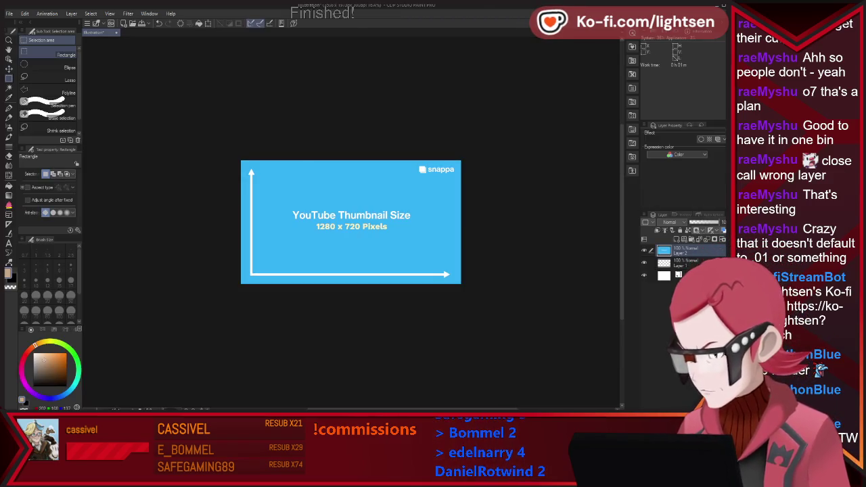
Step: Delete the thumbnail template layer and reselect Layer 1 for drawing
key("ctrl+z")
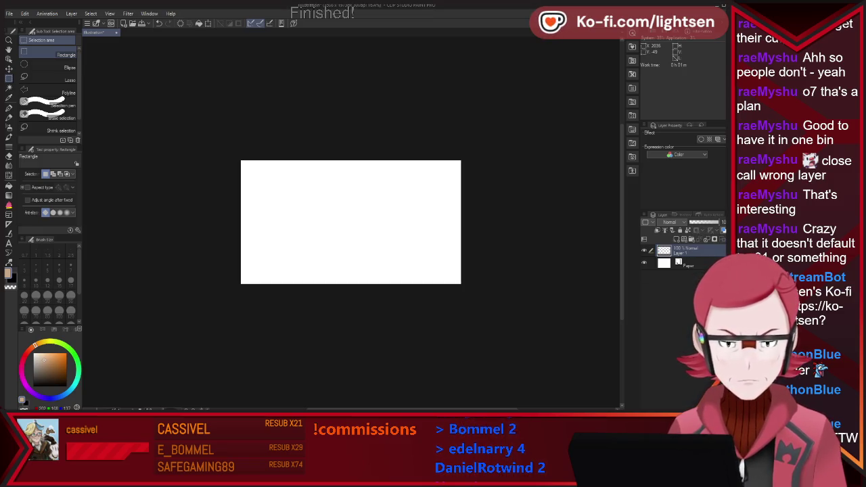
left_click(685, 263)
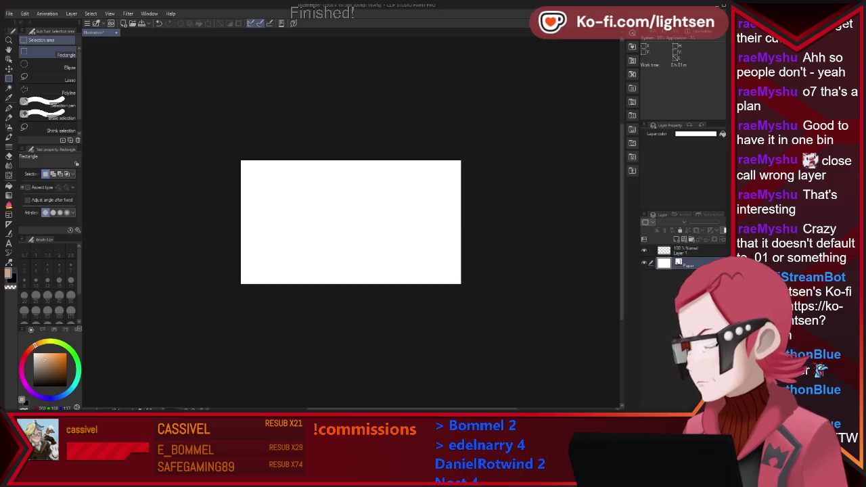
left_click(684, 250)
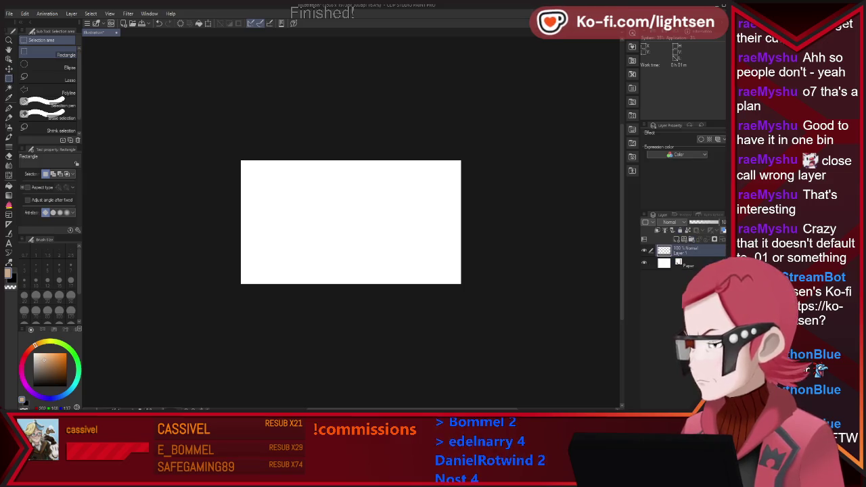
scroll(302, 178, "up", 2)
scroll(404, 208, "up", 1)
scroll(403, 208, "up", 1)
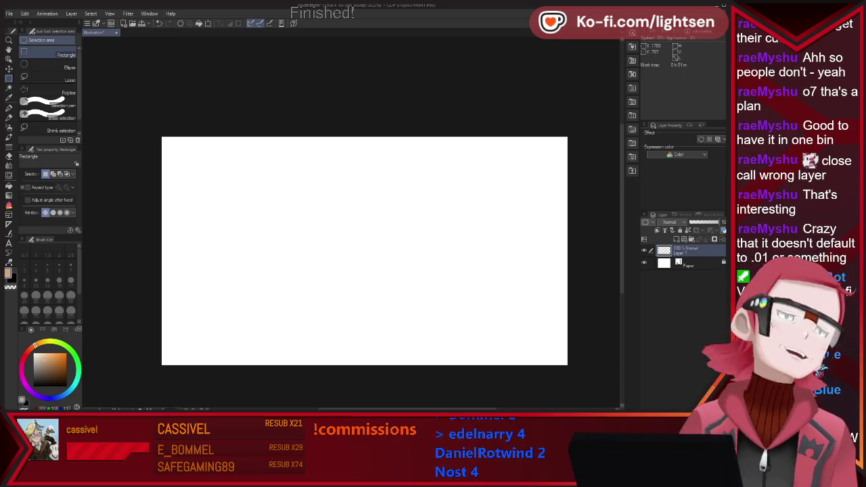
Step: Choose a finer sketching pen, then draw and undo two test circles
key("p")
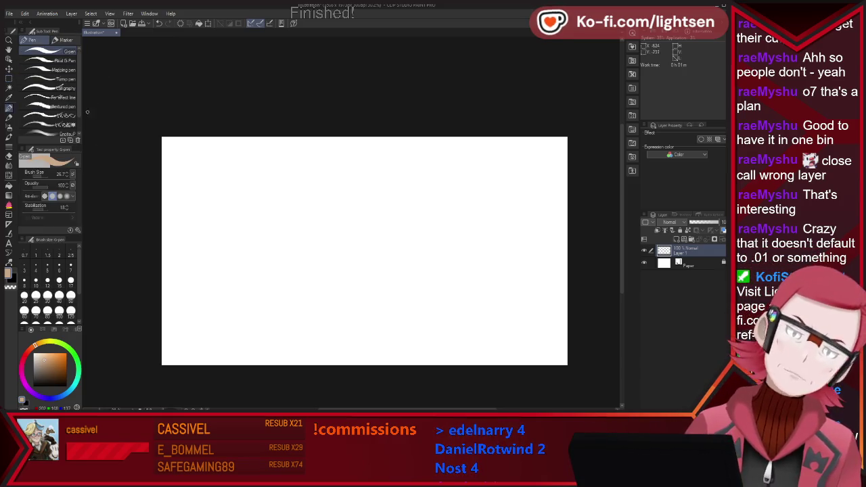
left_click(58, 115)
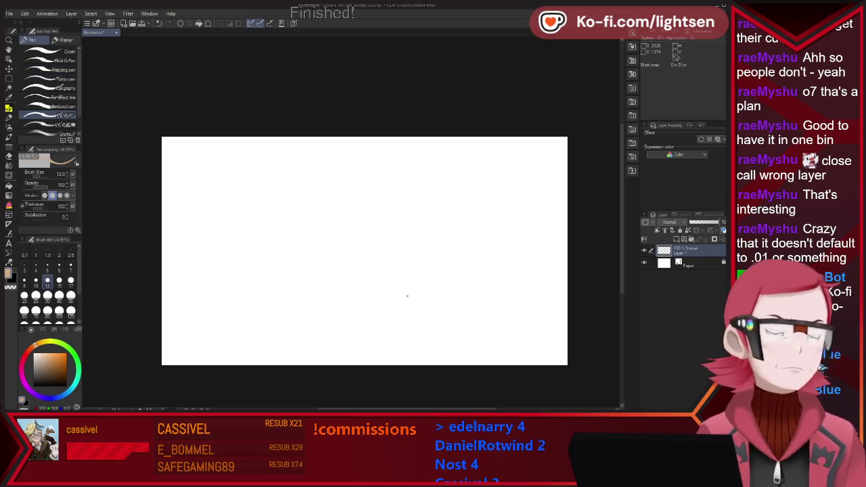
mouse_move(334, 213)
left_mouse_down()
mouse_move(393, 194)
mouse_move(406, 307)
left_mouse_up()
key("ctrl+z")
key("ctrl+z")
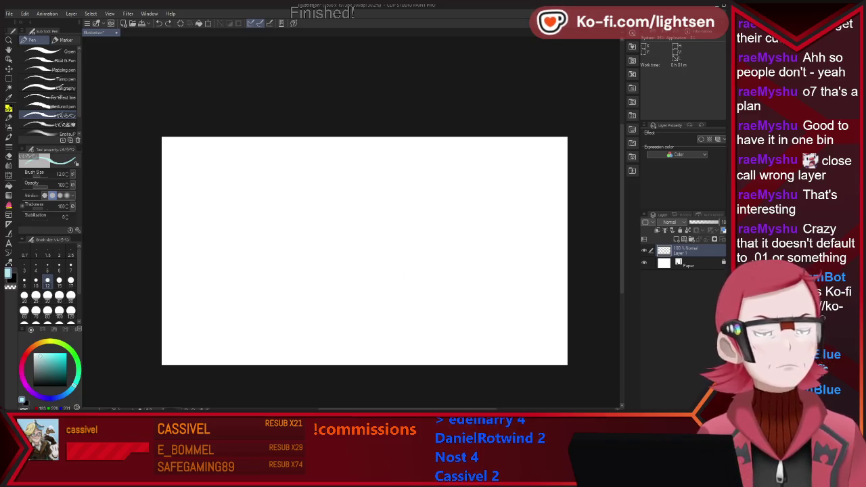
left_click_drag(338, 203, 348, 192)
key("ctrl+z")
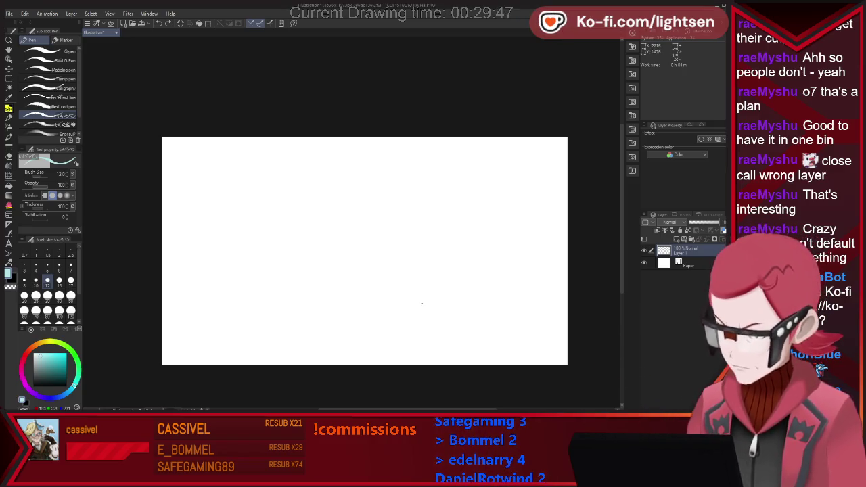
Step: Sketch the head outline, chin, both shoulders, a raised fist and a head centre guideline
left_click_drag(382, 333, 431, 324)
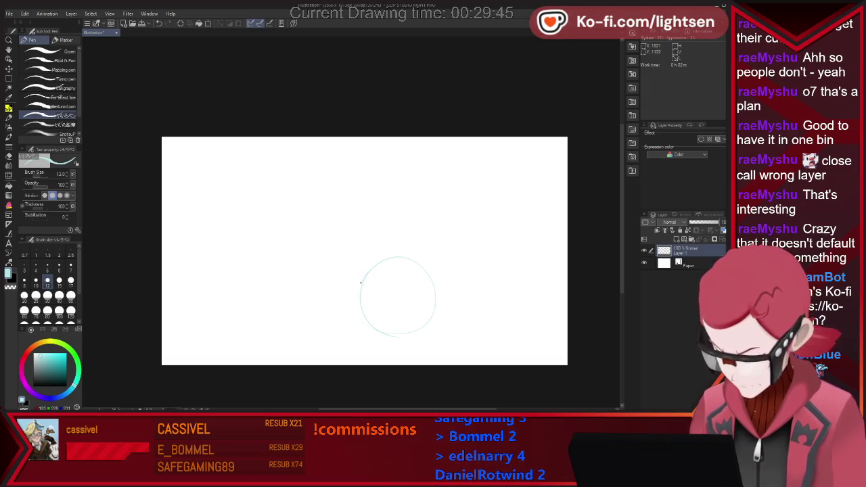
left_click_drag(420, 261, 360, 324)
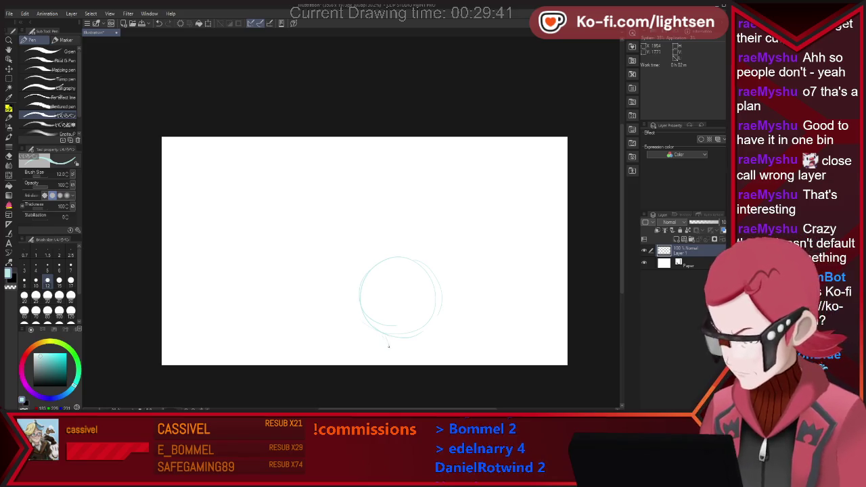
left_click_drag(389, 340, 434, 325)
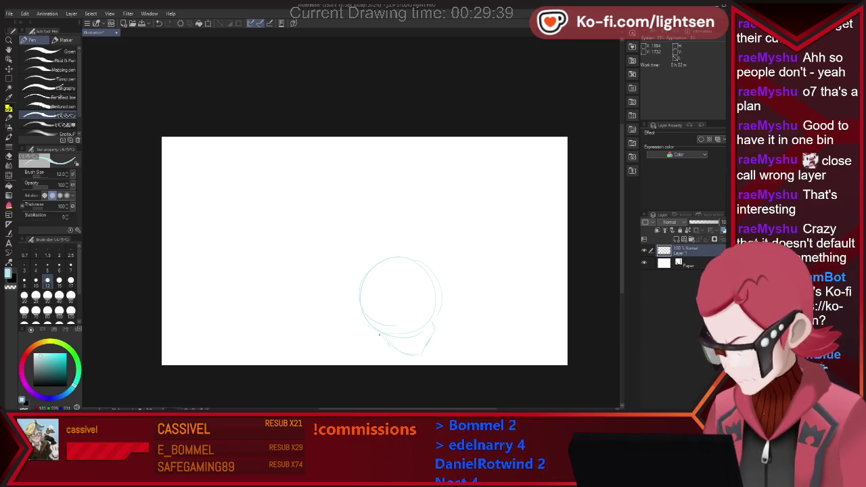
left_click_drag(382, 337, 338, 363)
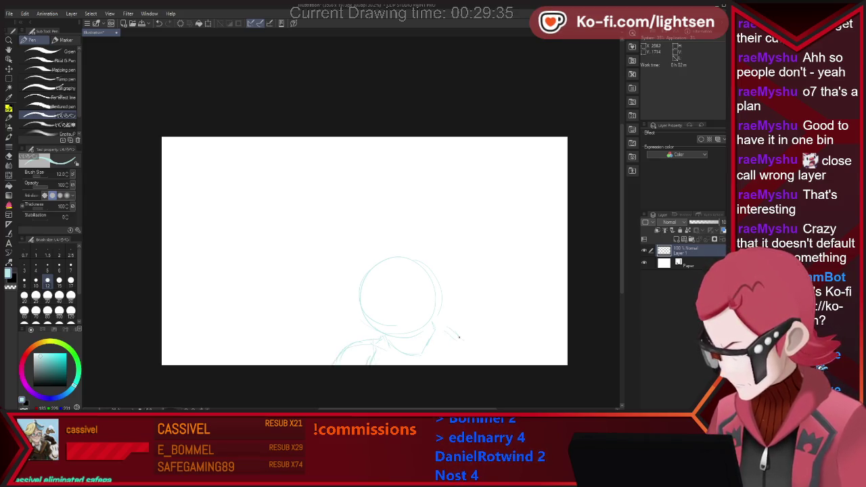
mouse_move(443, 329)
left_mouse_down()
mouse_move(497, 330)
mouse_move(499, 355)
left_mouse_up()
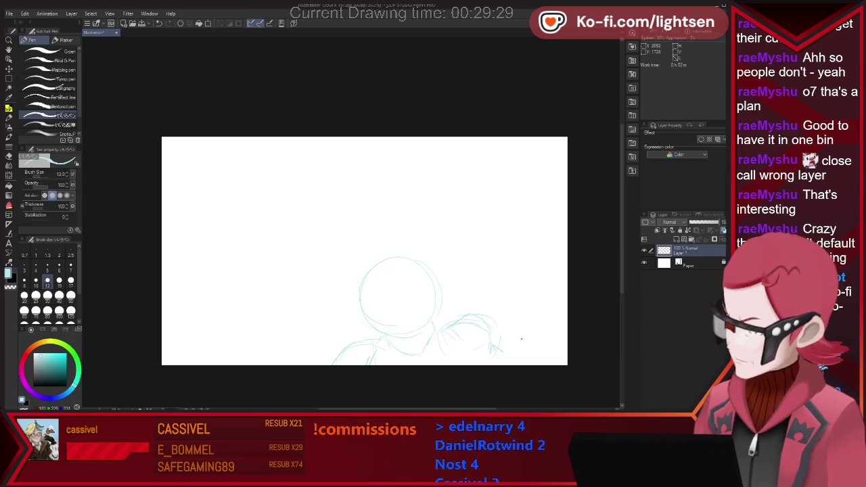
mouse_move(518, 300)
left_mouse_down()
mouse_move(494, 314)
mouse_move(536, 323)
mouse_move(519, 346)
mouse_move(540, 336)
mouse_move(551, 358)
left_mouse_up()
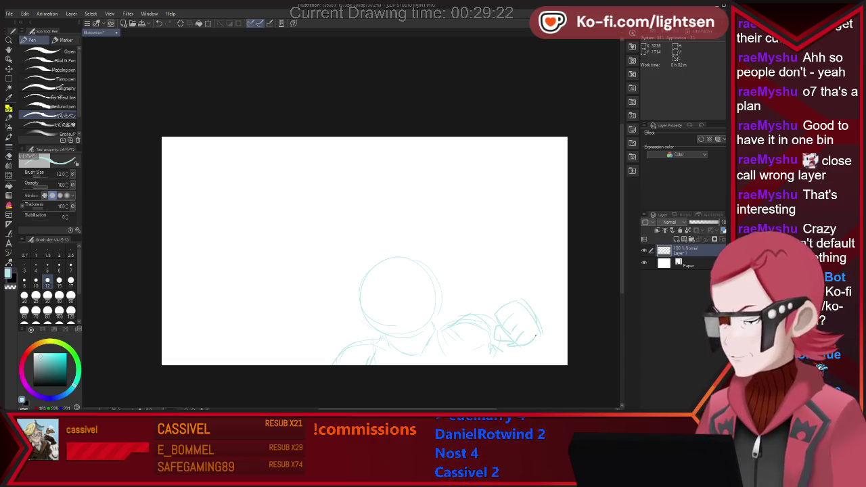
left_click_drag(404, 323, 391, 270)
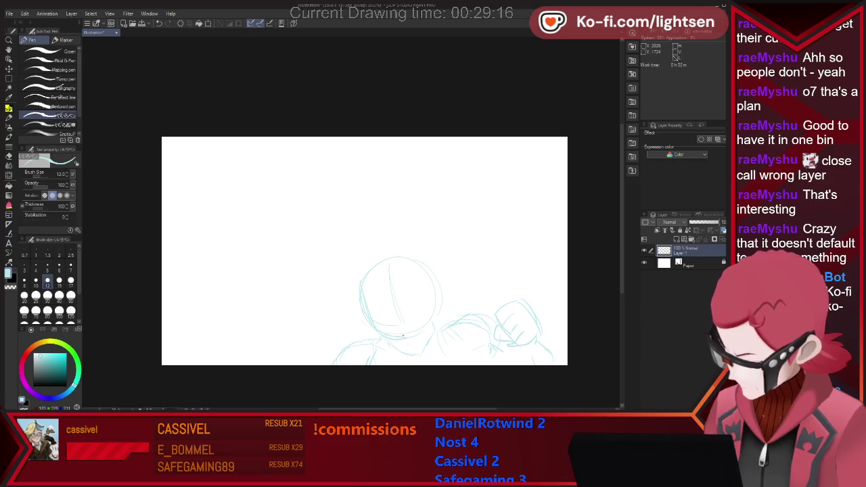
left_click_drag(403, 334, 428, 286)
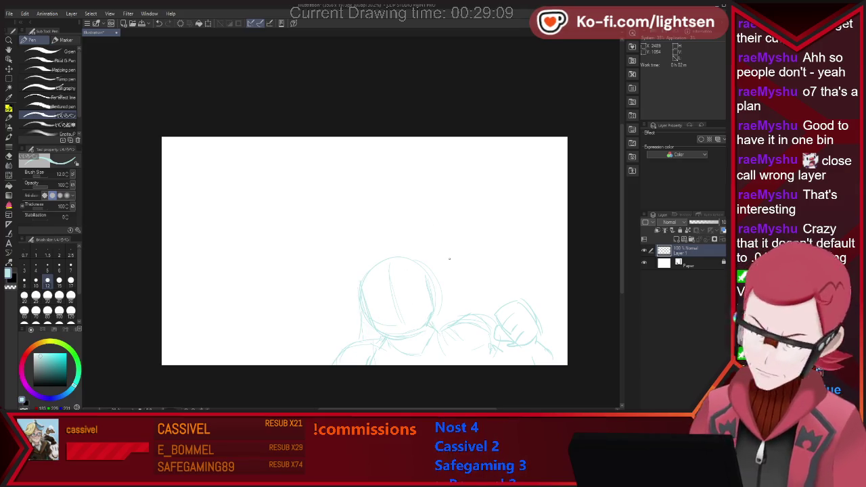
Step: Lasso the sketched head, scale it up slightly, and sketch the lower-left jaw
key("m")
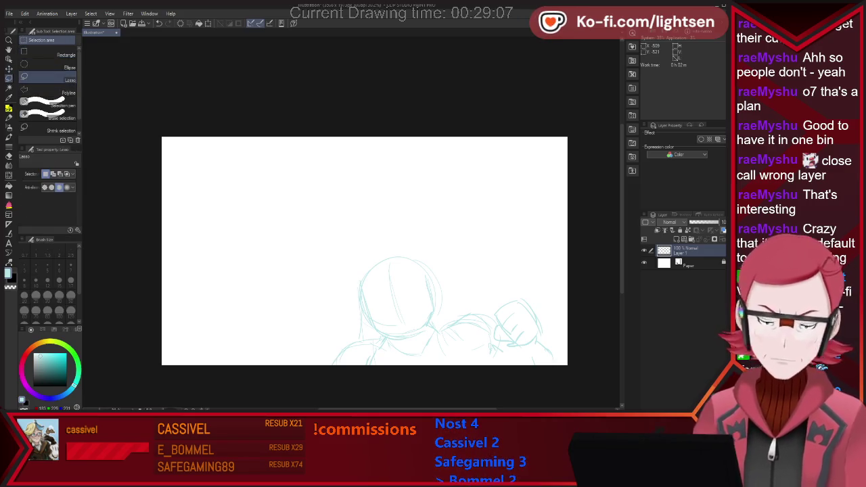
left_click_drag(394, 238, 369, 329)
left_click_drag(438, 318, 406, 336)
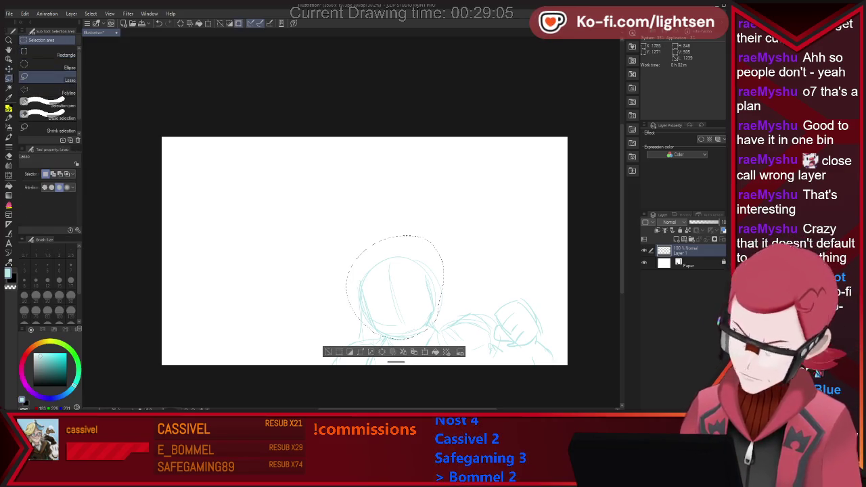
left_click(414, 352)
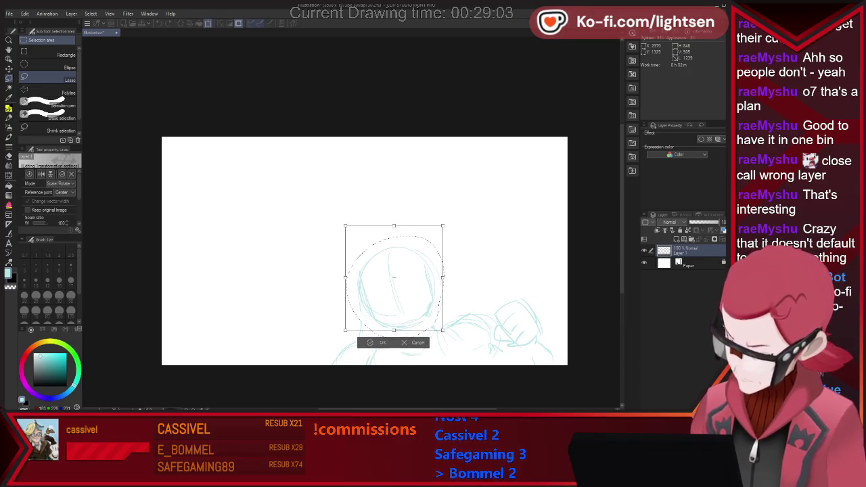
left_click(378, 345)
key("ctrl+d")
key("p")
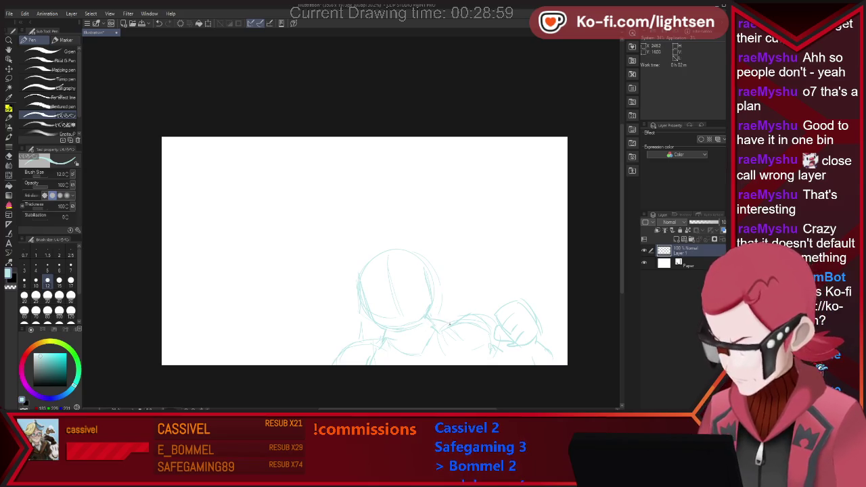
left_click_drag(385, 332, 368, 344)
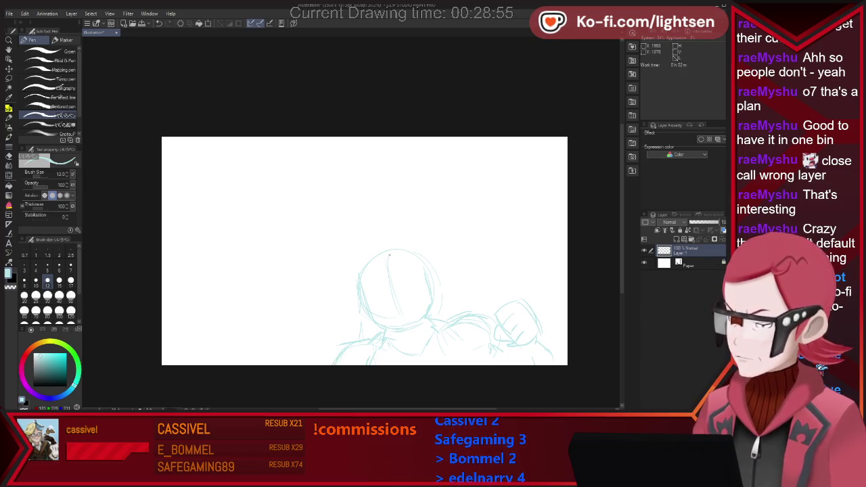
Step: Draw a band across the face for the eyes and rough in the grin, erasing stray lines
left_click_drag(371, 292, 417, 286)
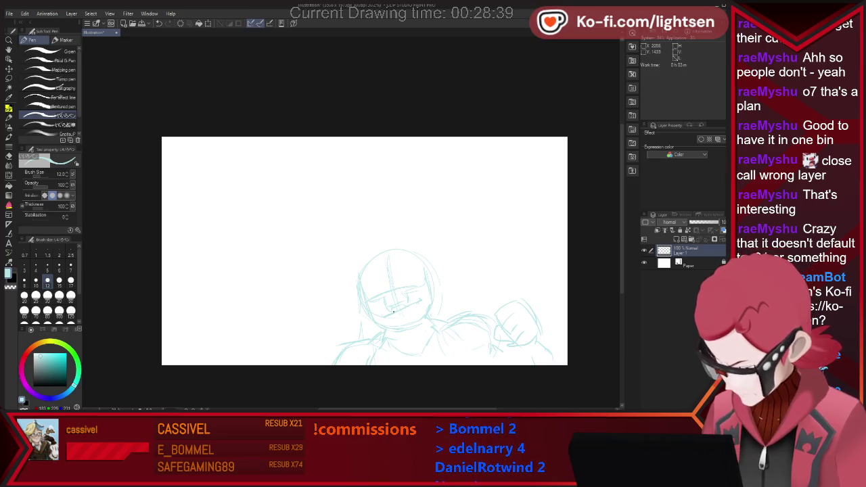
key("e")
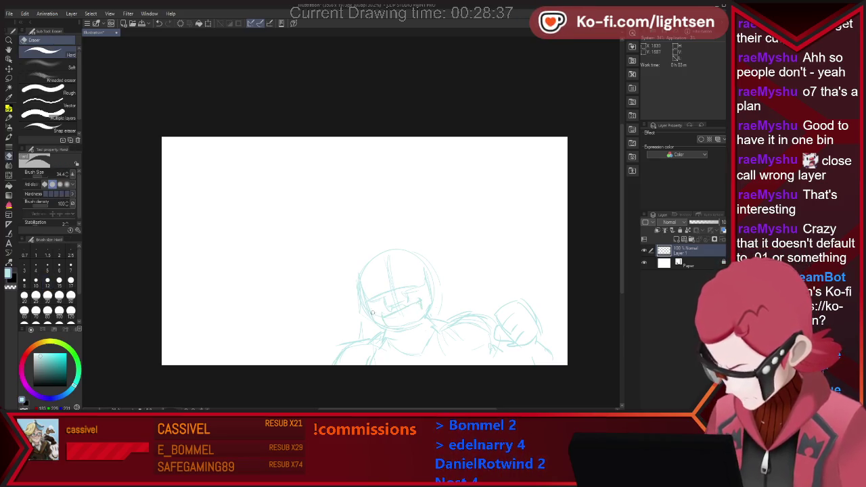
key("p")
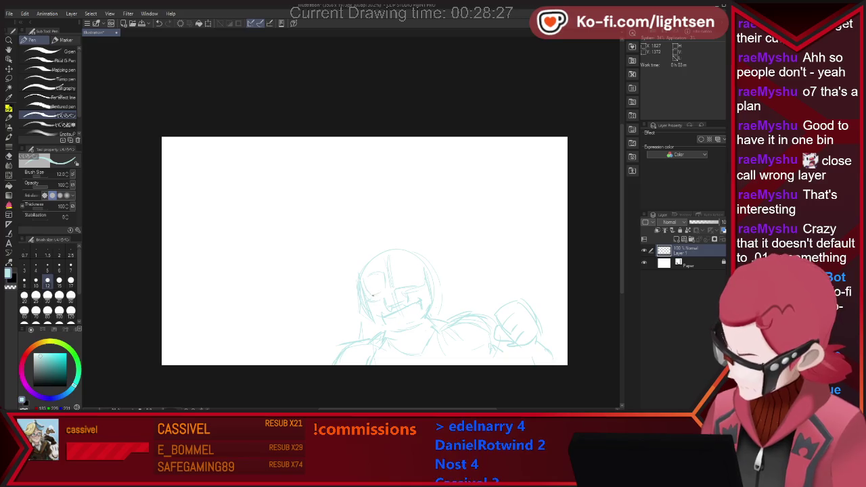
key("e")
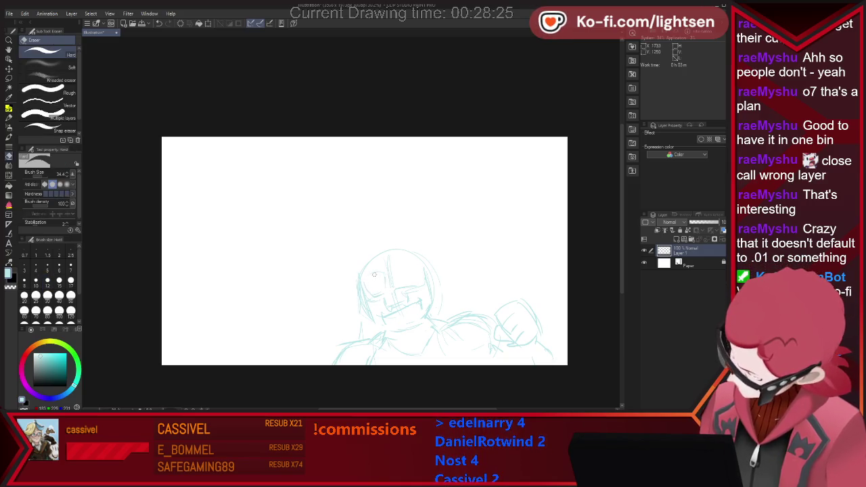
key("p")
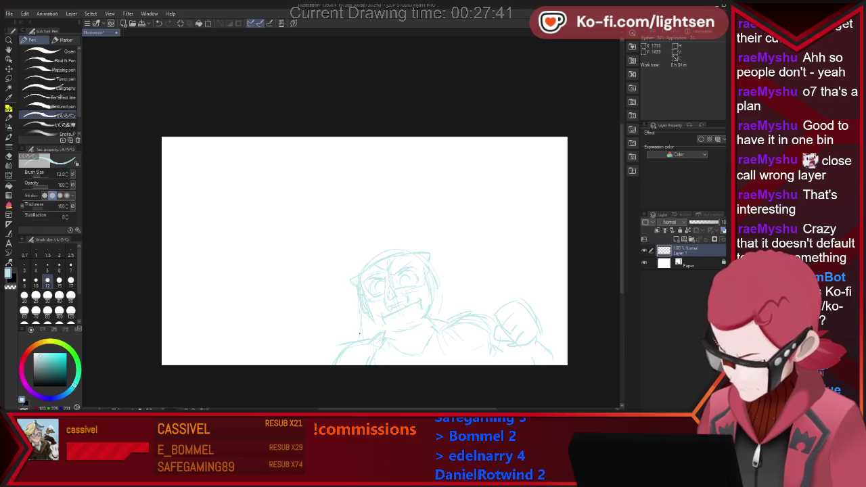
Step: Add a stroke on the face's right side and draw the grin's teeth, erasing corrections
left_click_drag(436, 310, 441, 294)
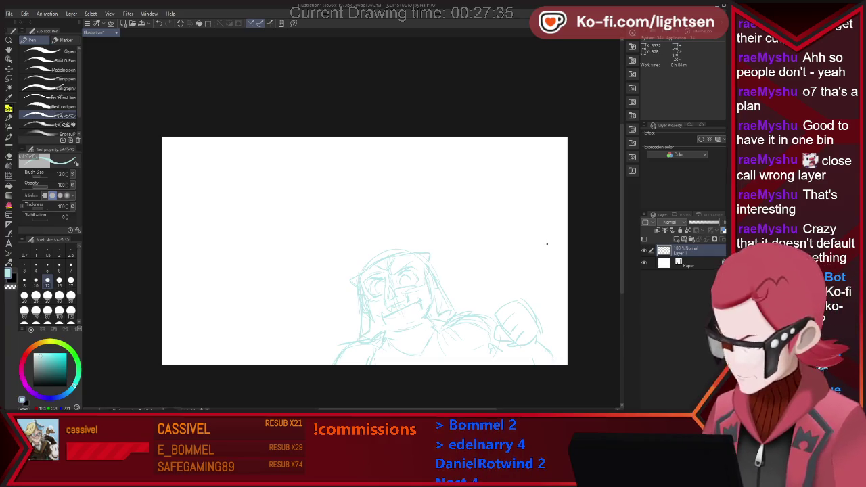
key("e")
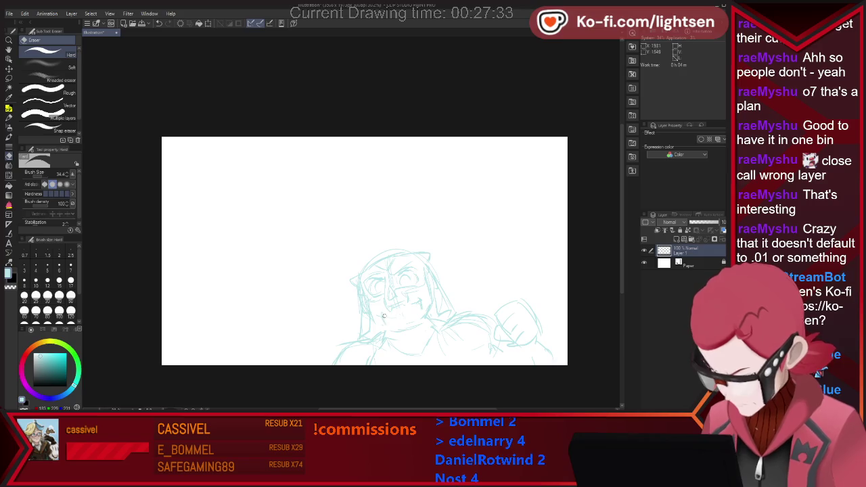
key("p")
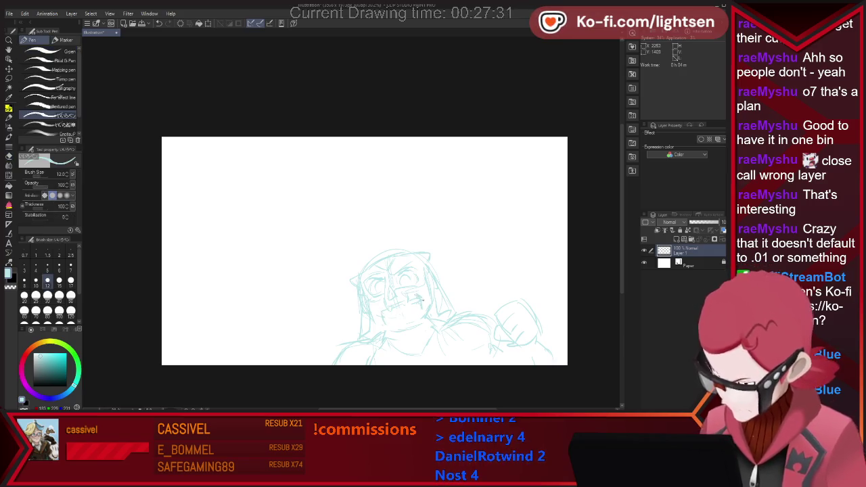
key("e")
key("p")
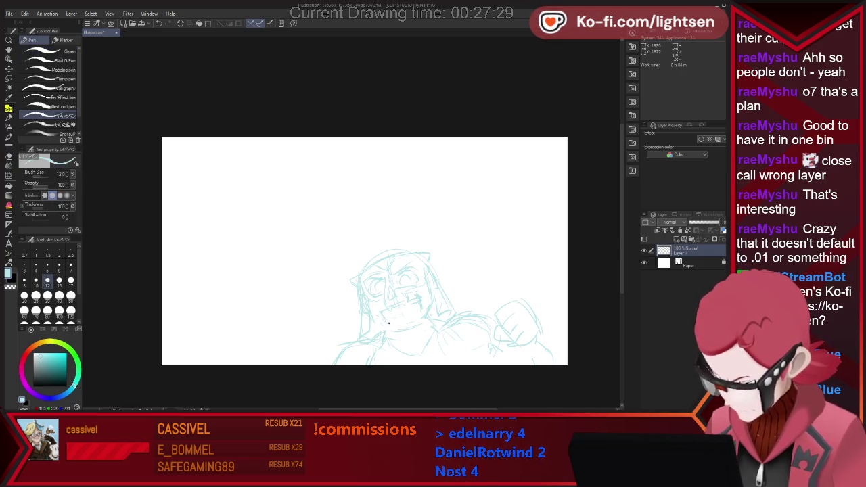
left_click_drag(391, 321, 413, 322)
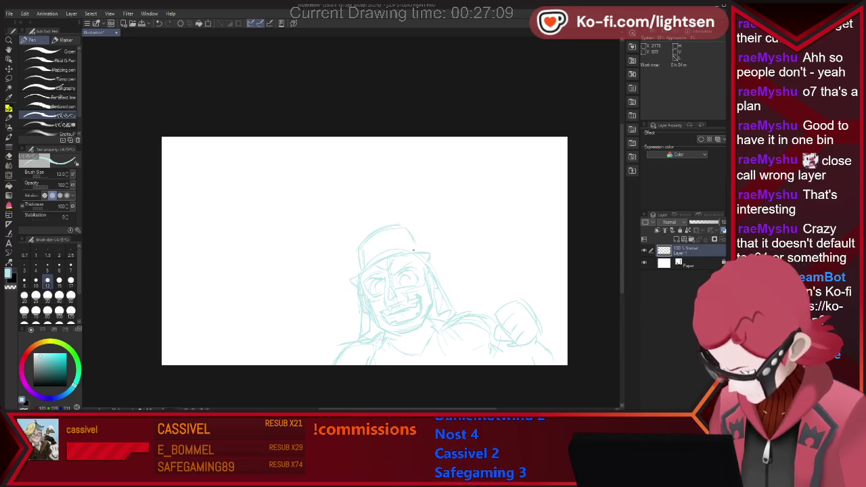
key("e")
key("p")
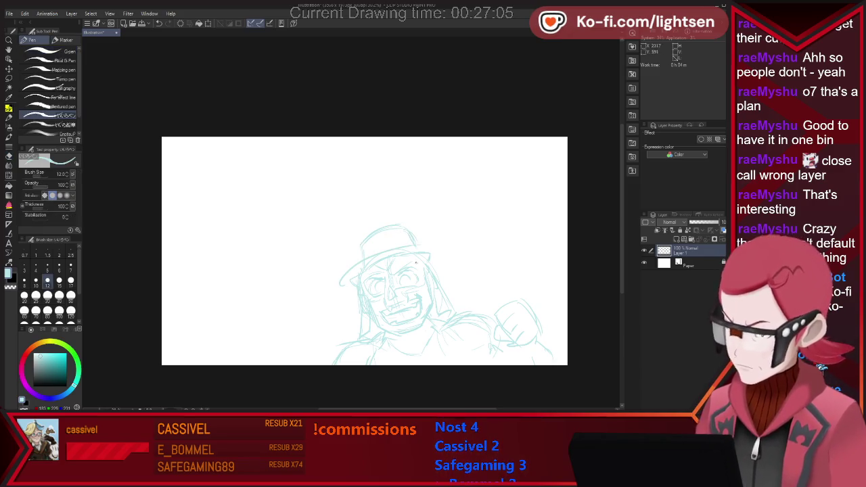
left_click_drag(350, 275, 380, 258)
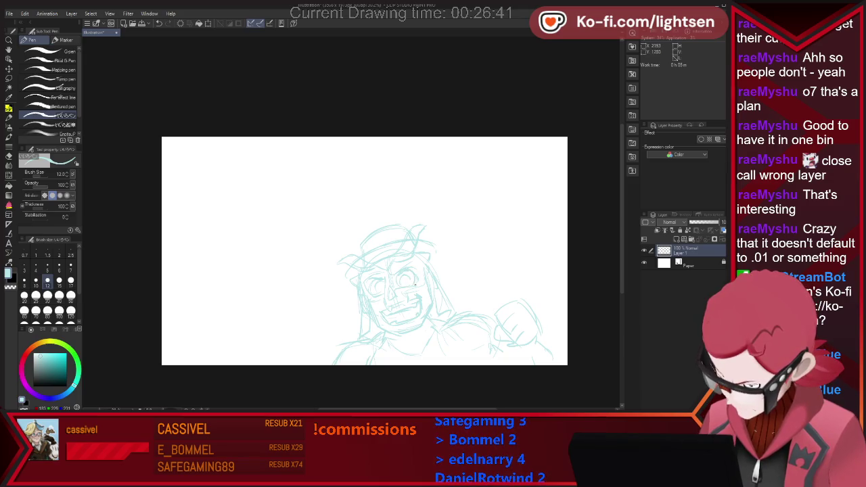
key("e")
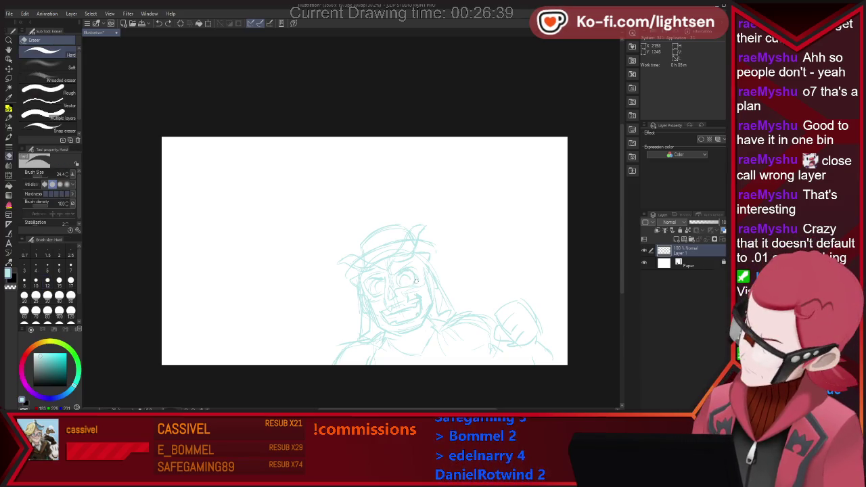
key("p")
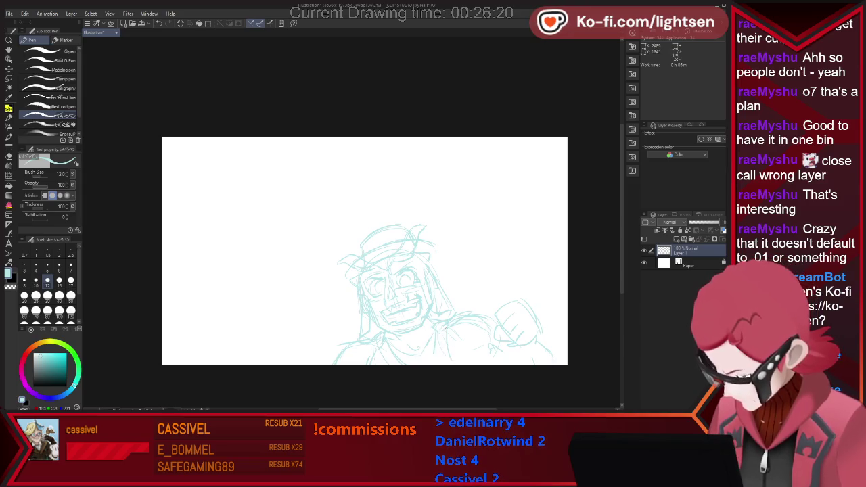
key("e")
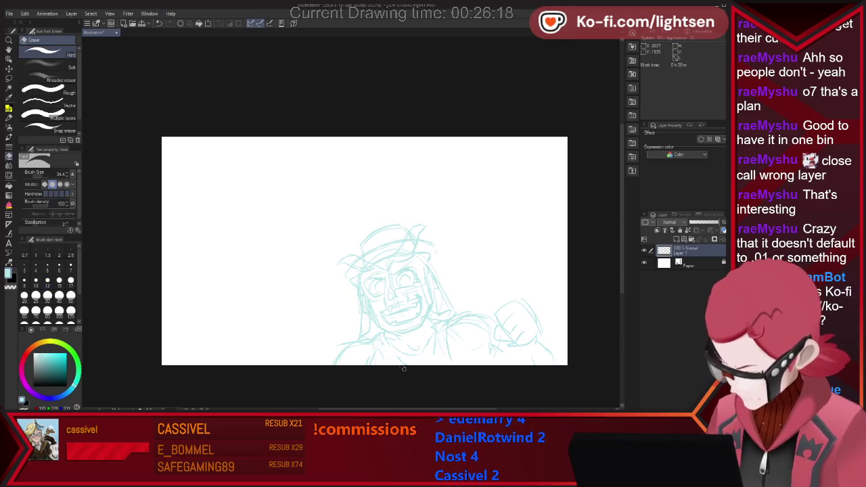
key("p")
key("e")
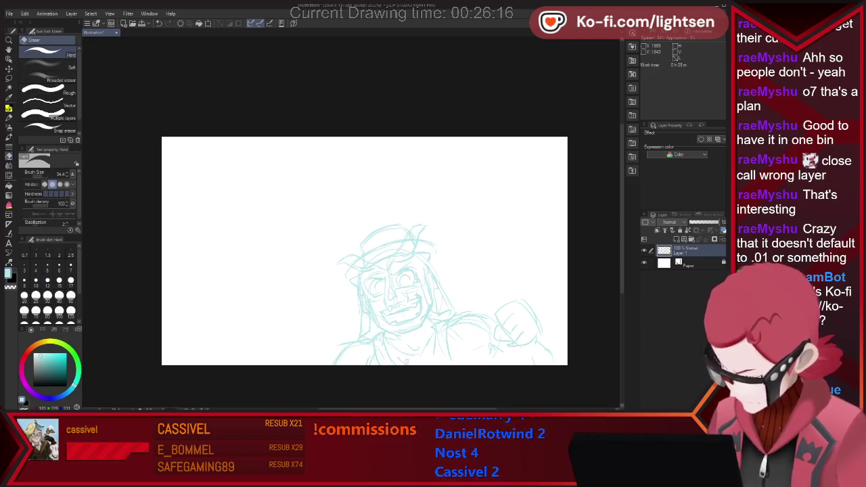
key("p")
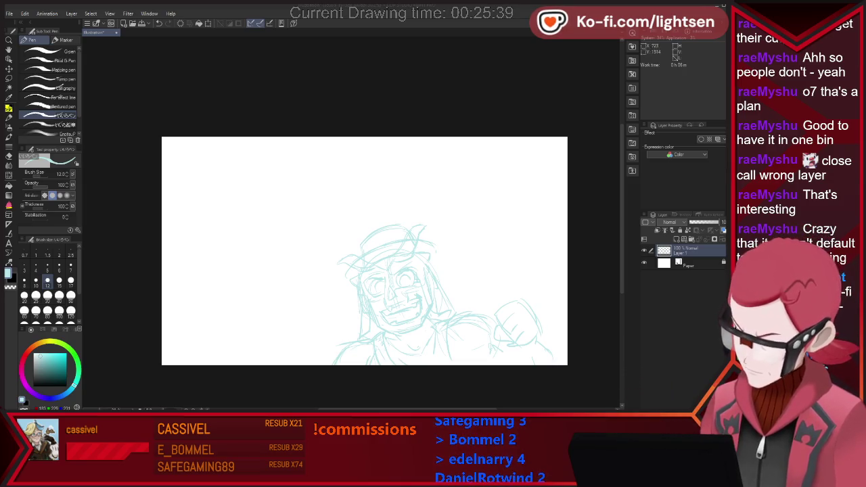
left_click_drag(280, 287, 273, 243)
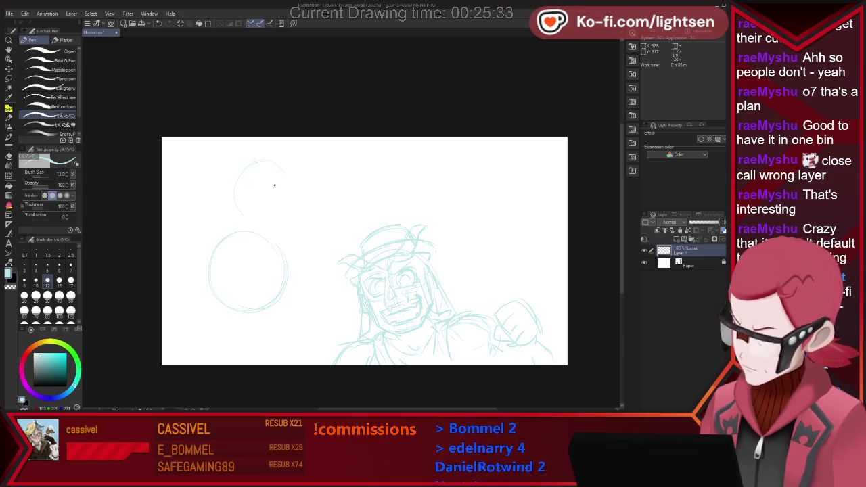
Step: Sketch circles at the upper left and right, undoing misplaced strokes and redrawing them lower
left_click_drag(267, 161, 292, 190)
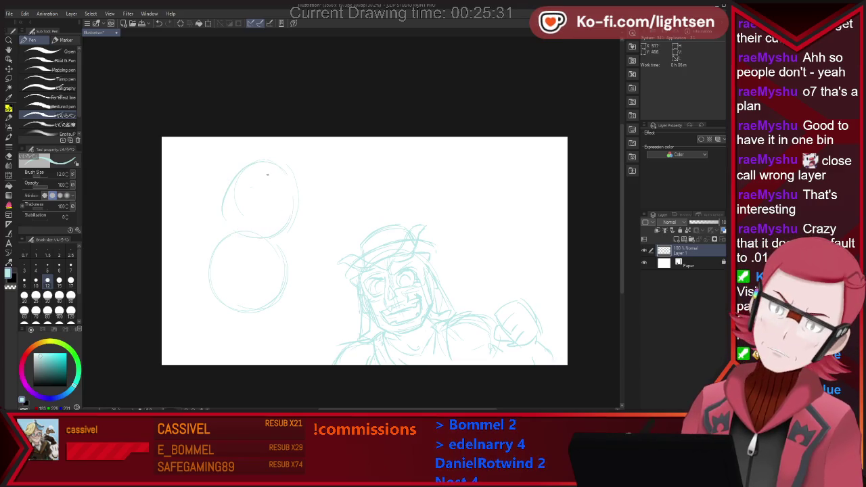
key("ctrl+z")
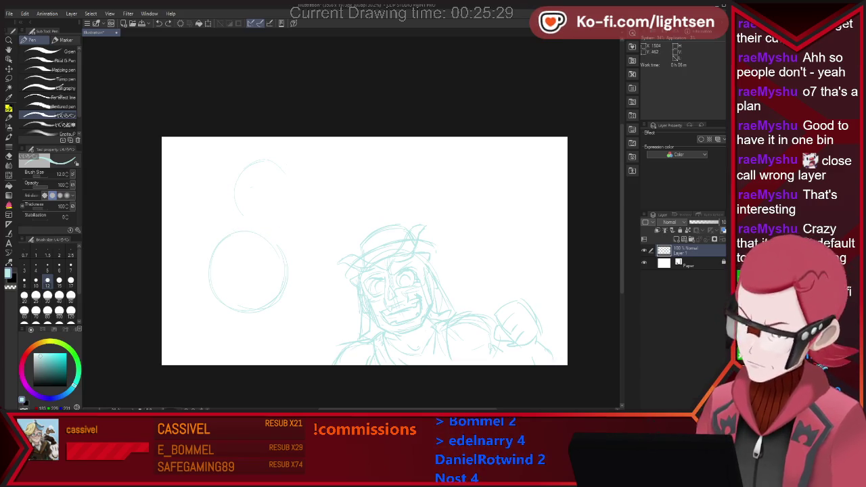
key("ctrl+z")
key("ctrl+z")
key("ctrl+z")
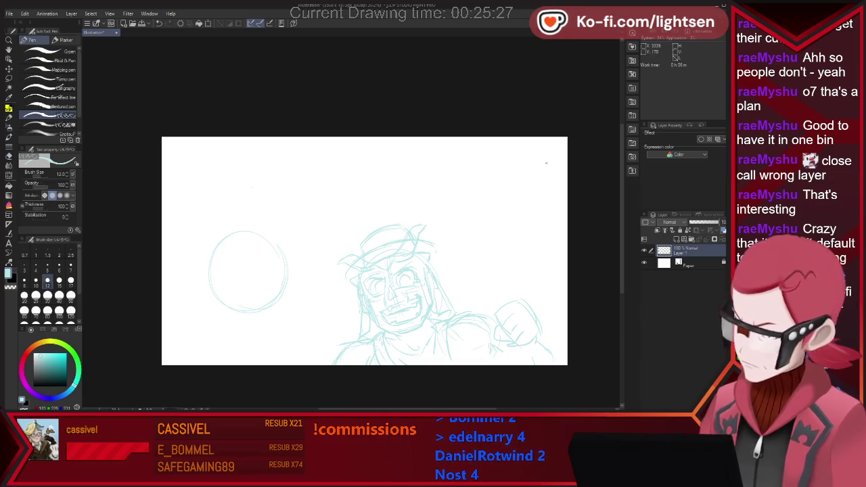
left_click_drag(541, 167, 547, 168)
key("ctrl+z")
left_click_drag(534, 197, 551, 194)
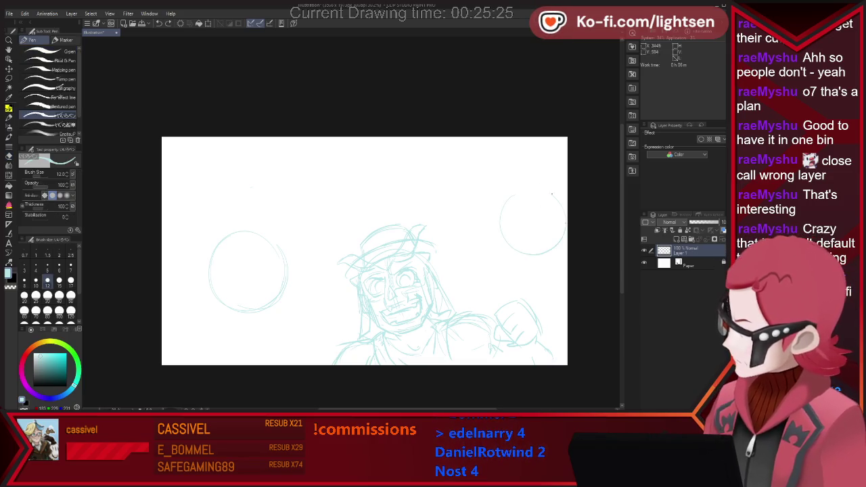
key("ctrl+z")
left_click_drag(484, 190, 464, 217)
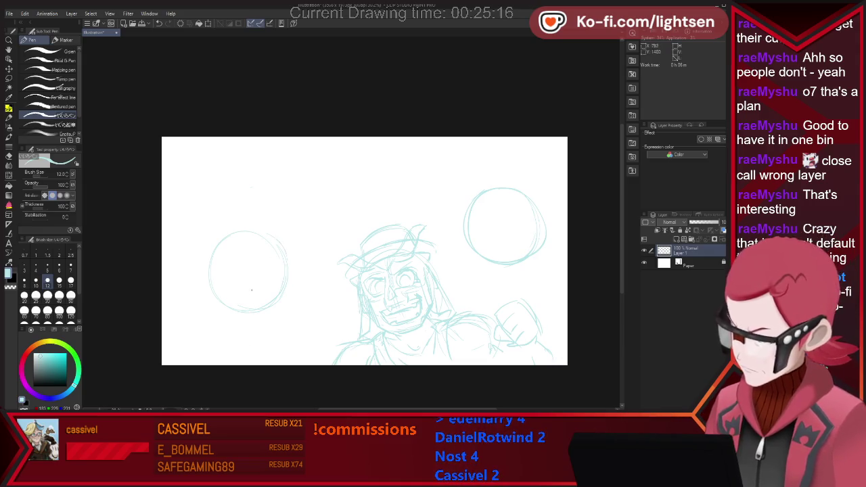
Step: Add circles left of the face, above its left side and at the top centre
left_click_drag(310, 283, 323, 356)
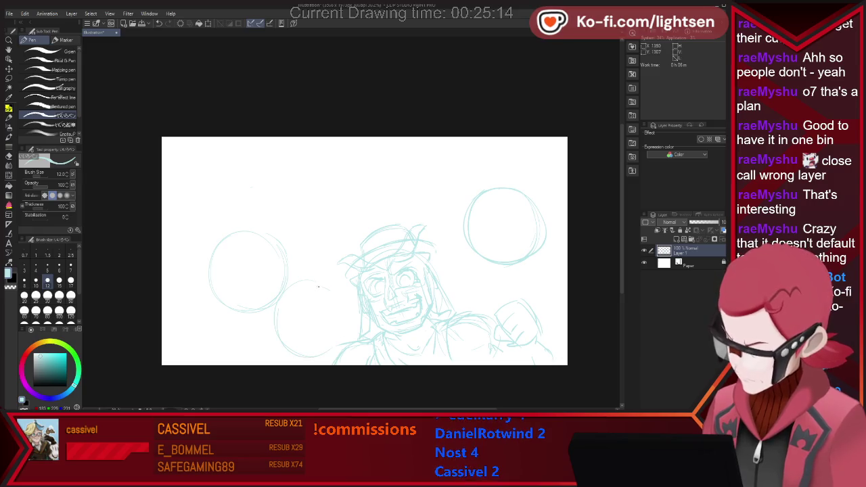
left_click_drag(319, 286, 337, 354)
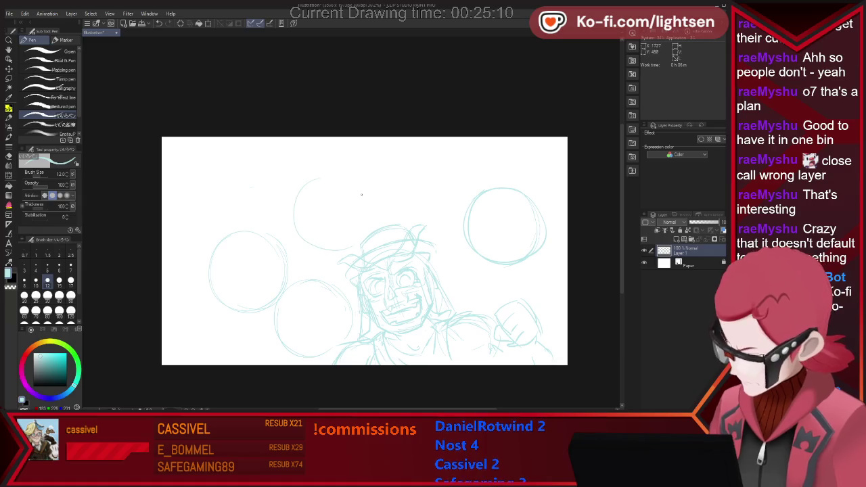
left_click_drag(342, 181, 357, 243)
left_click_drag(426, 151, 450, 211)
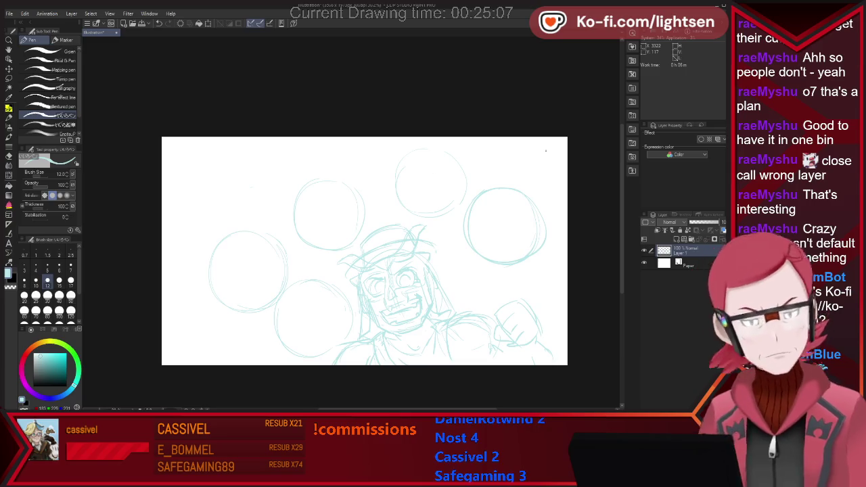
Step: Lasso the upper-left circle, move it up and to the right, then deselect
key("m")
left_click_drag(342, 168, 322, 254)
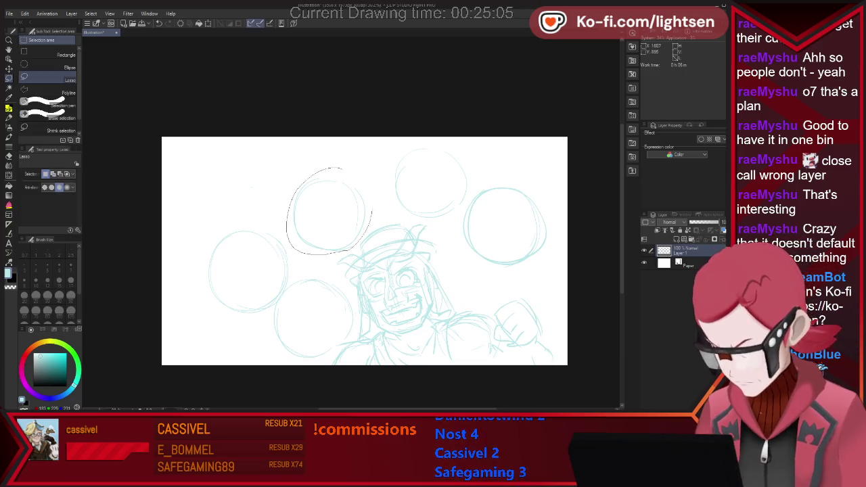
left_click_drag(371, 212, 342, 169)
left_click(359, 266)
left_click_drag(329, 208, 347, 180)
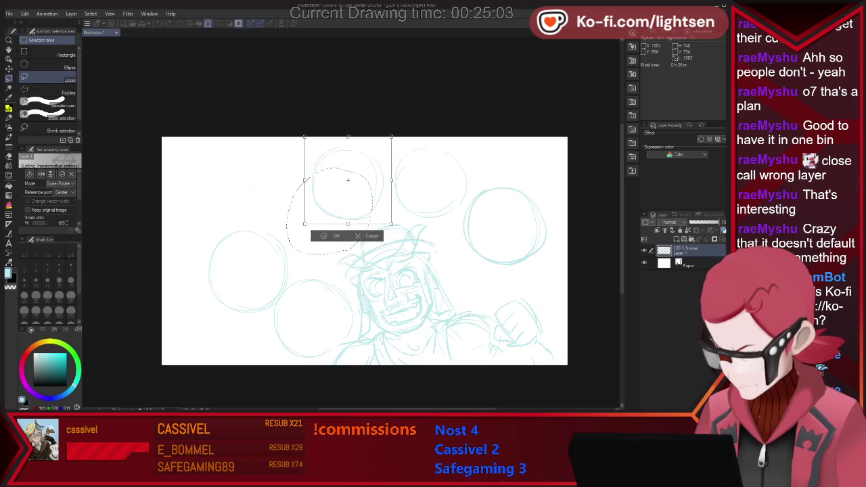
key("Return")
key("ctrl+d")
key("p")
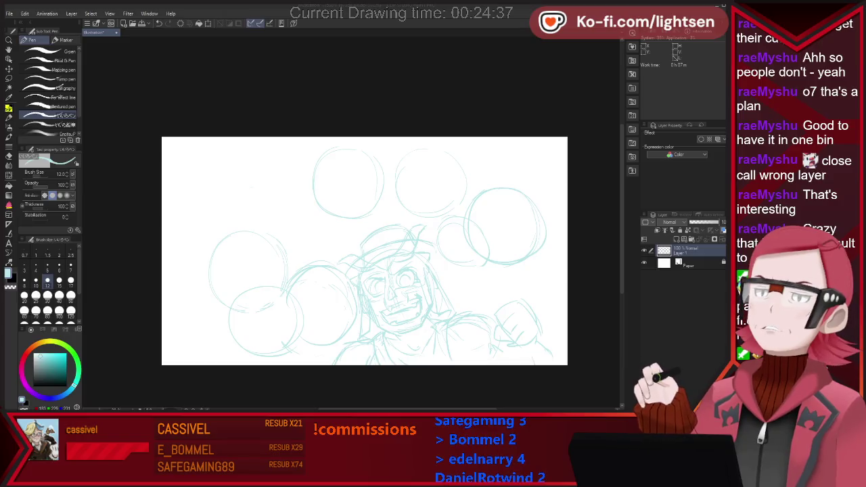
Step: Retrace the upper-left circle's outline and erase a stray bit at its bottom
left_click_drag(252, 181, 246, 175)
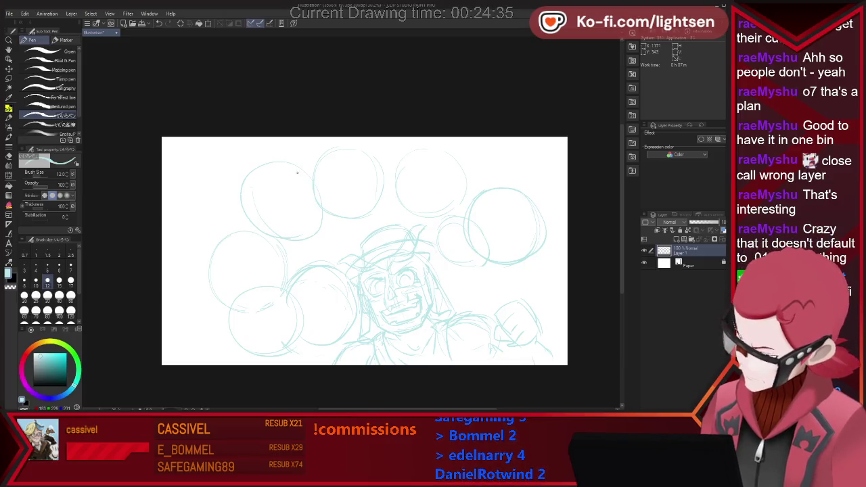
left_click_drag(320, 206, 293, 186)
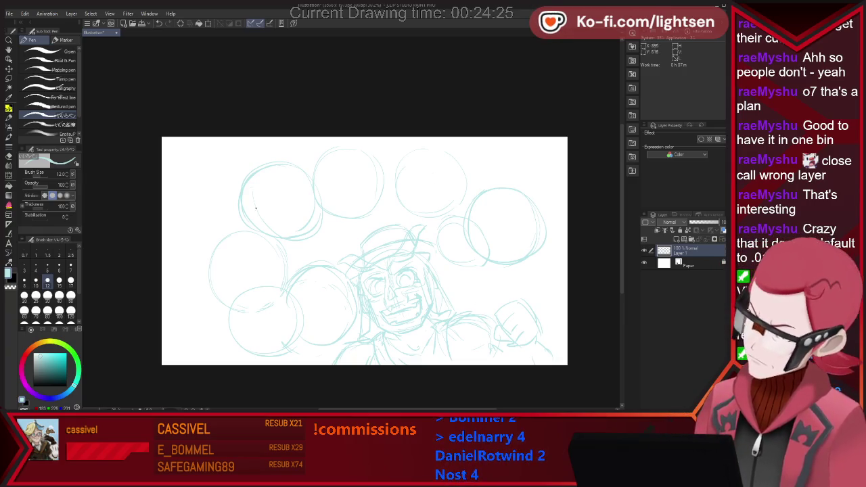
key("e")
key("p")
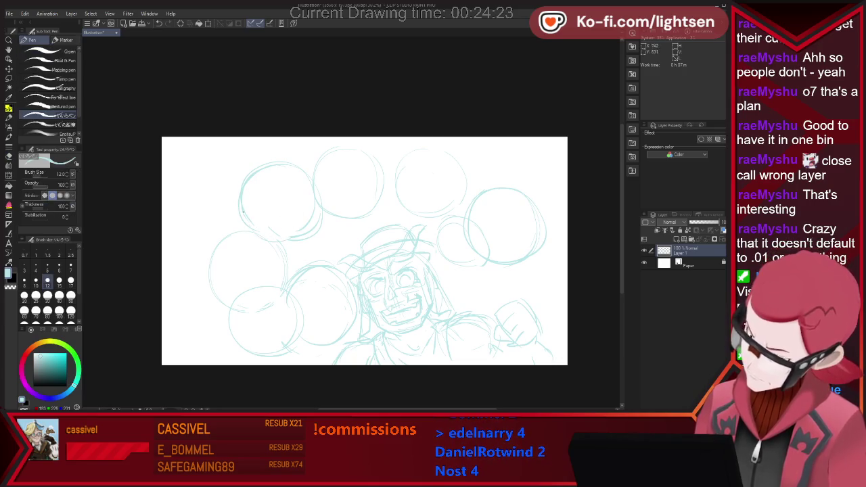
key("e")
left_click_drag(320, 227, 305, 238)
key("p")
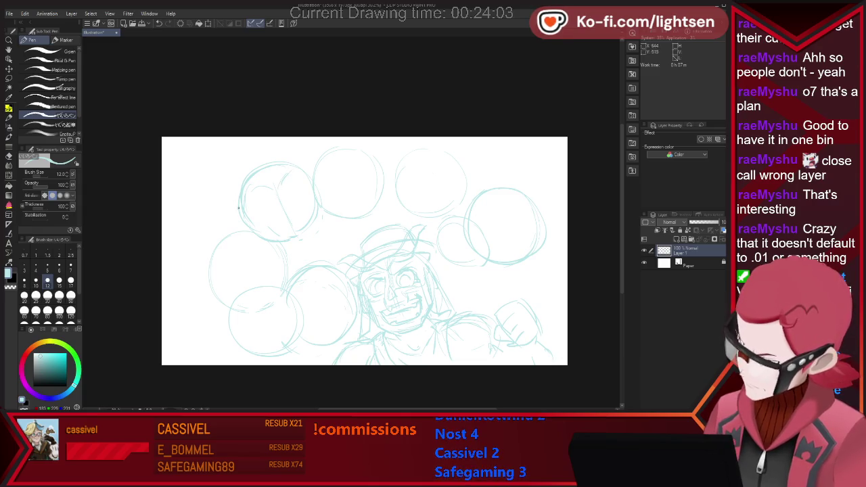
Step: Sketch a small face with features and eye pupils inside the upper-left circle
left_click_drag(248, 171, 234, 214)
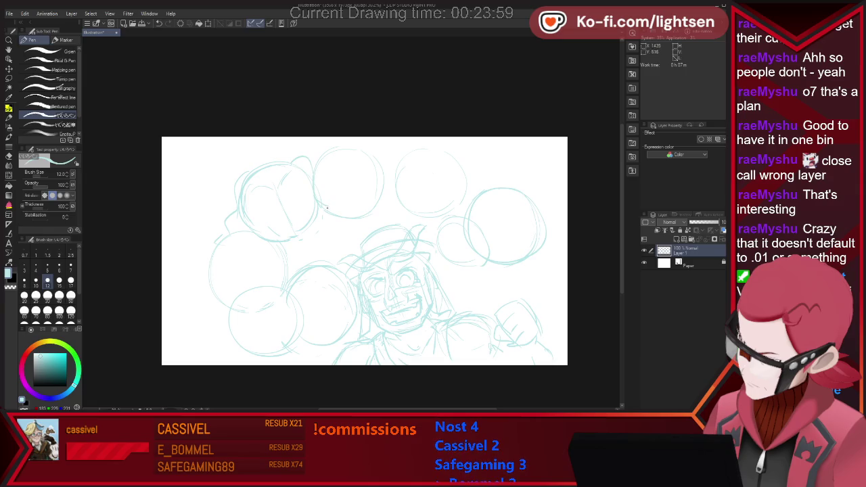
left_click_drag(261, 200, 268, 221)
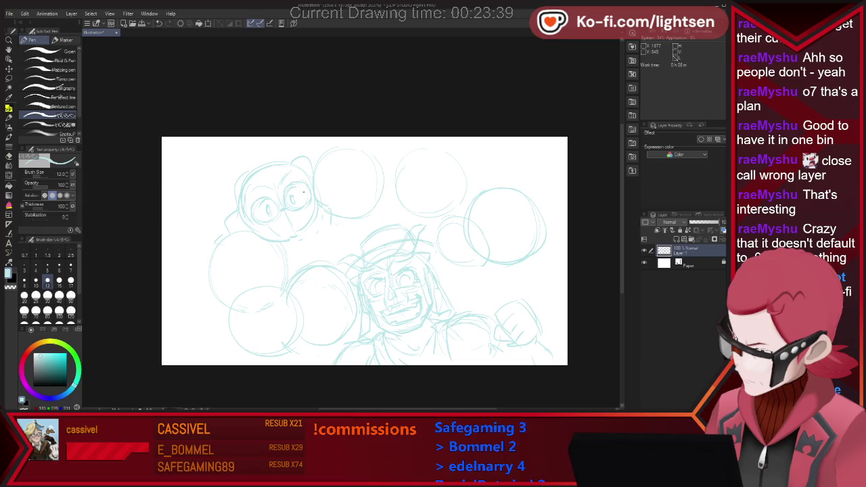
left_click_drag(294, 196, 287, 211)
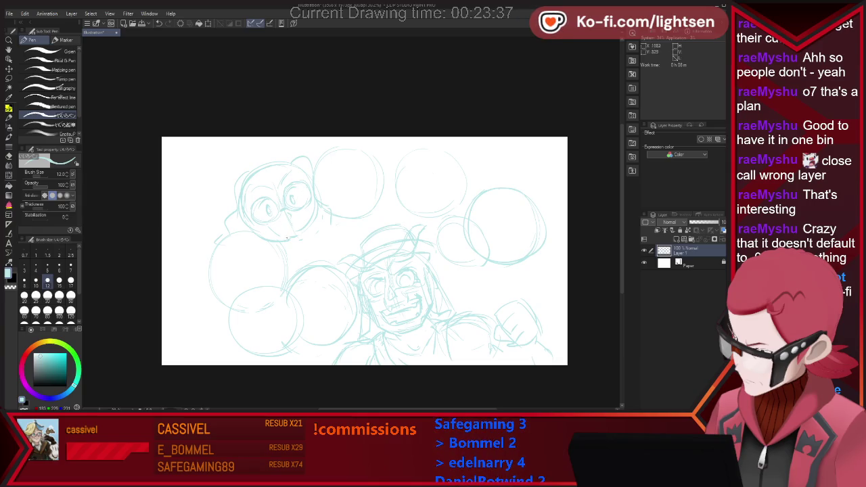
key("e")
key("p")
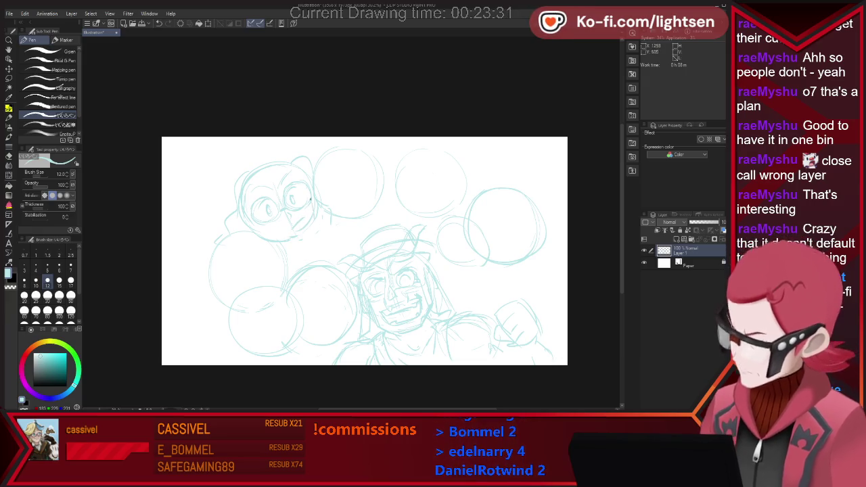
key("e")
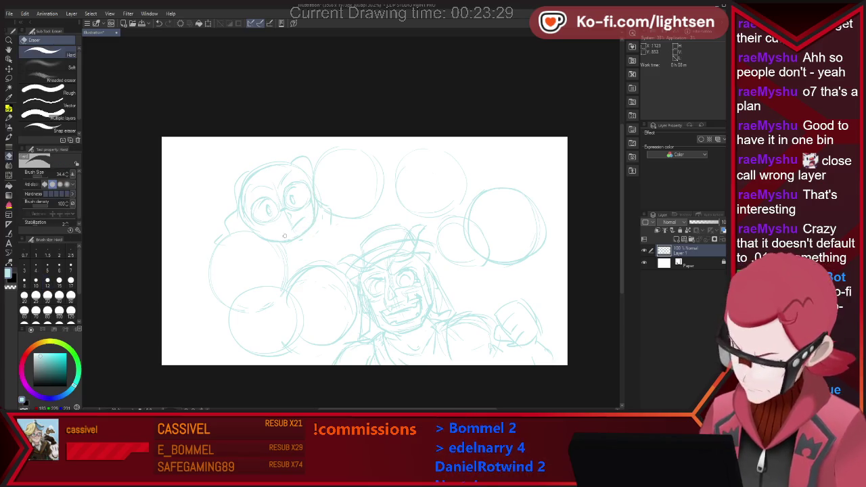
key("p")
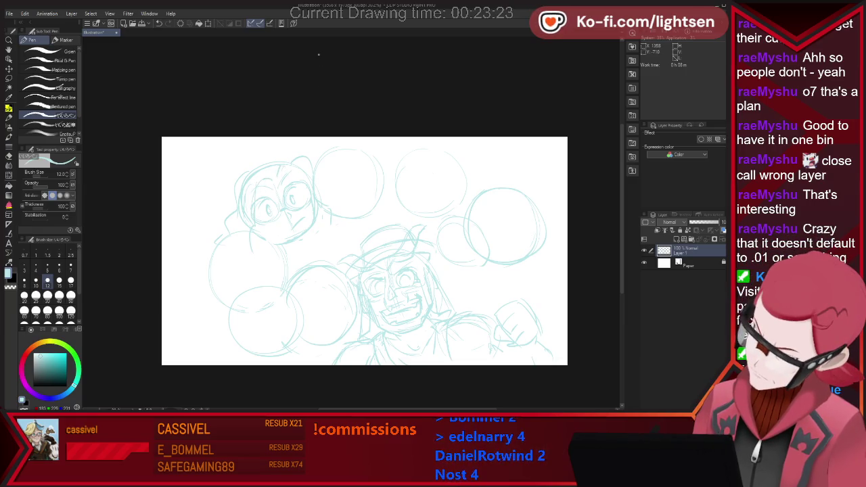
Step: Draw the small head's top with spiky crown points, erasing around the crown
left_click_drag(248, 178, 285, 167)
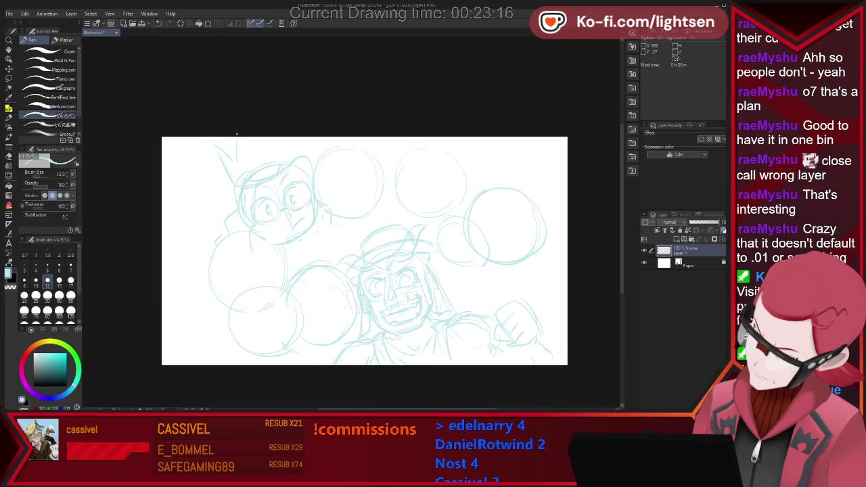
left_click_drag(261, 143, 295, 155)
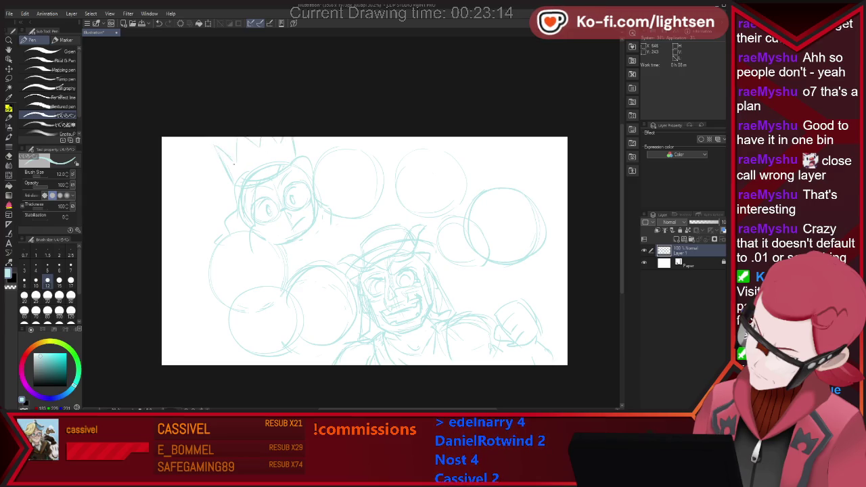
left_click_drag(232, 155, 226, 138)
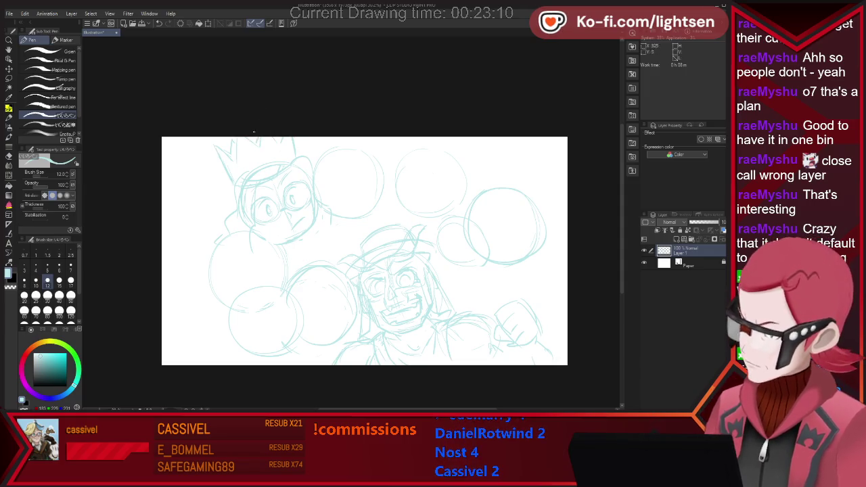
key("e")
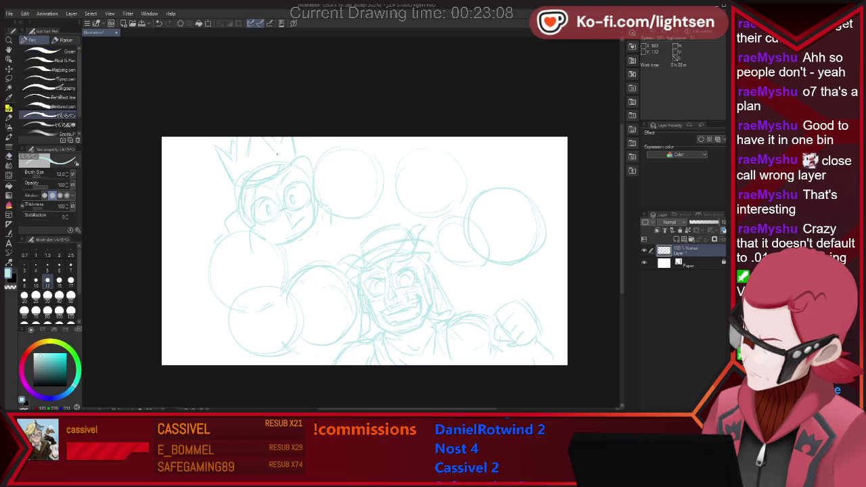
left_click_drag(248, 156, 232, 144)
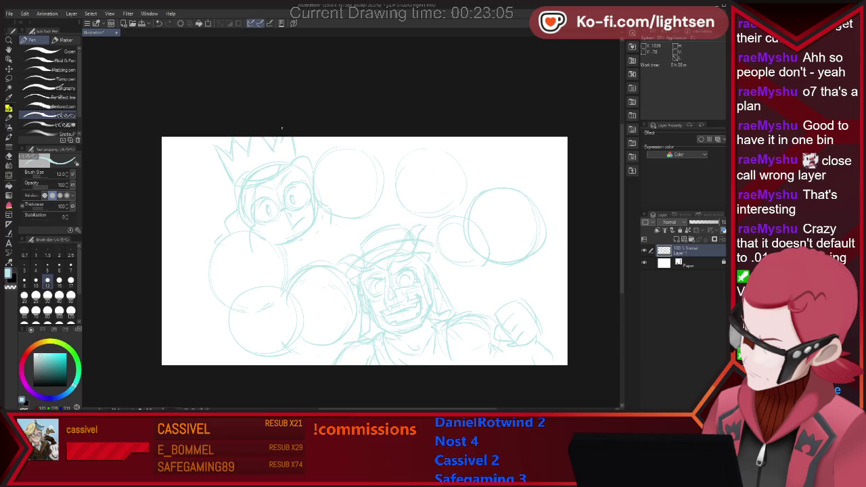
left_click_drag(215, 144, 227, 158)
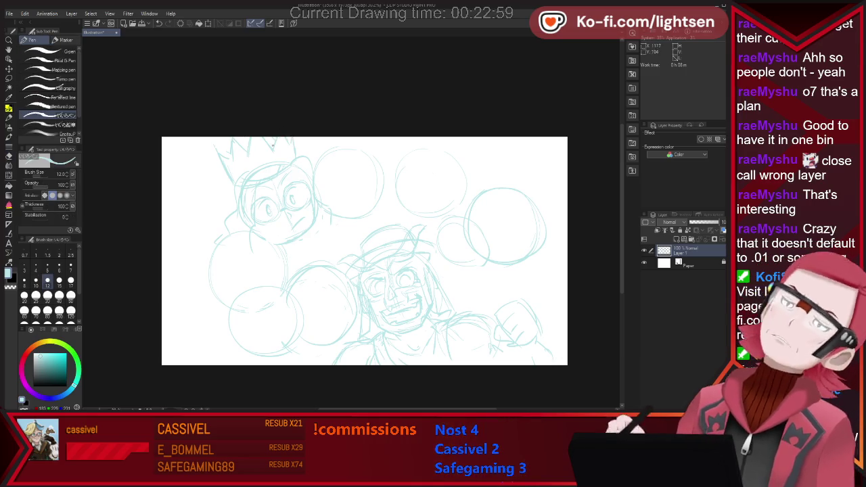
key("e")
key("p")
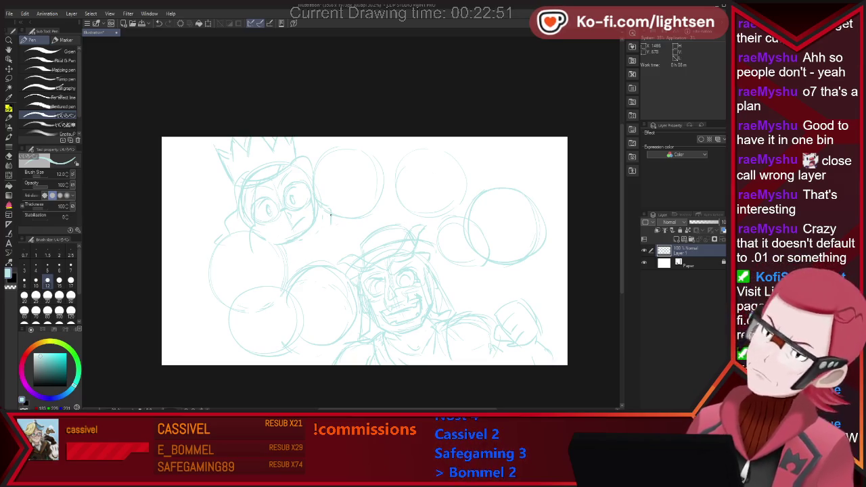
key("m")
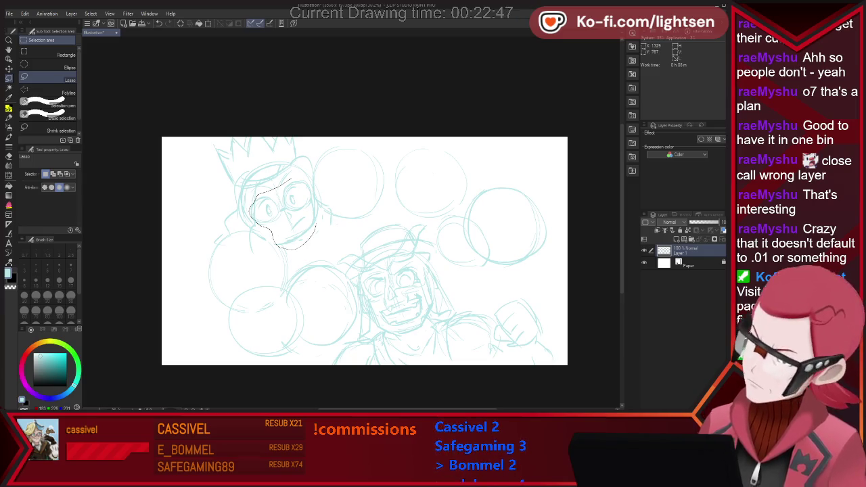
Step: Shrink the lassoed top-left face slightly and nudge it right and down with Ctrl+T
key("ctrl+t")
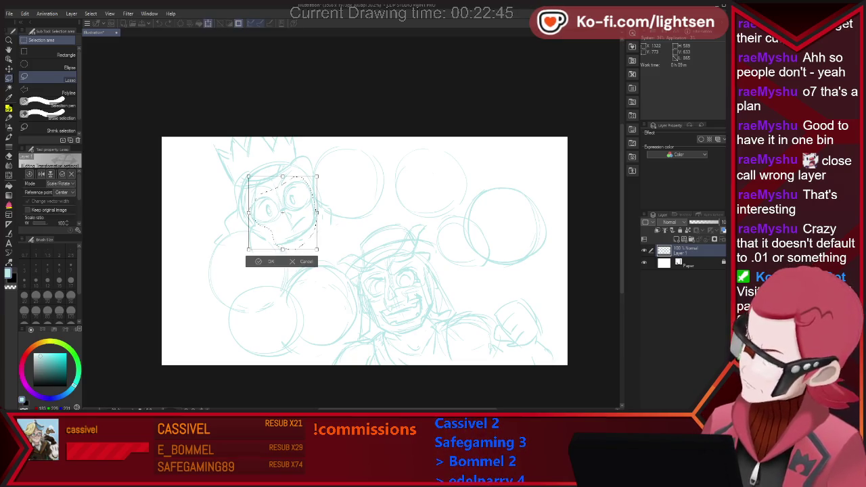
left_click_drag(319, 253, 317, 251)
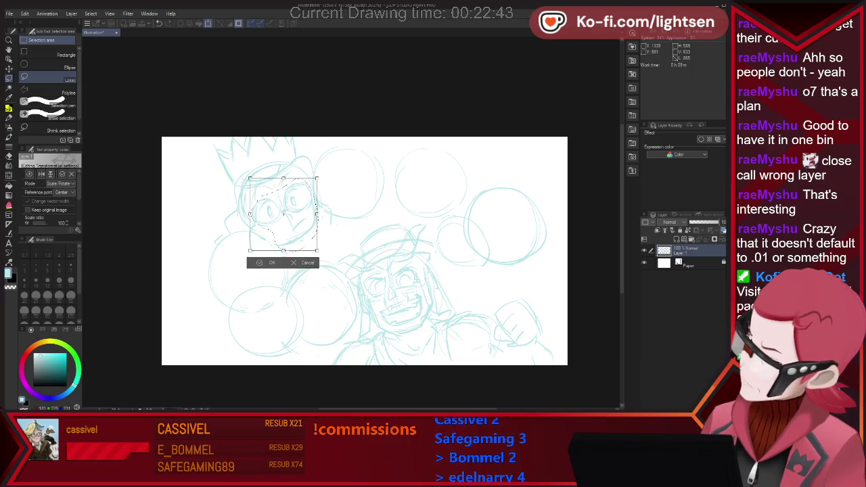
left_click_drag(284, 215, 287, 217)
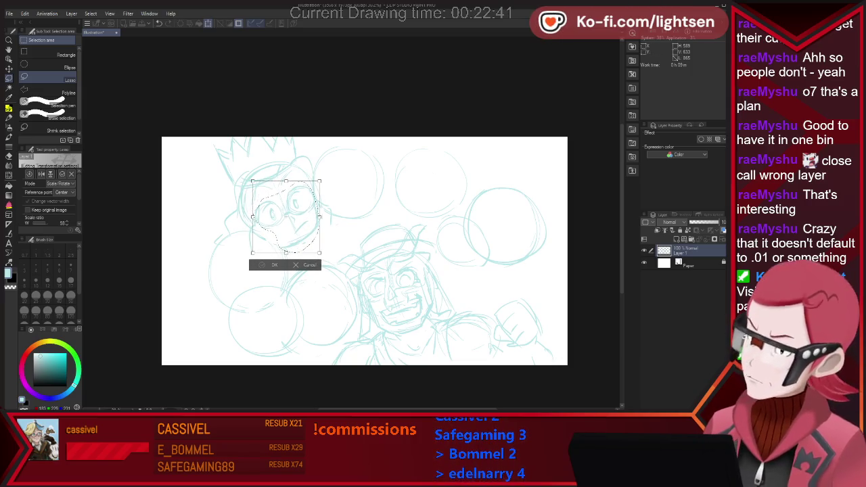
key("Return")
key("ctrl+d")
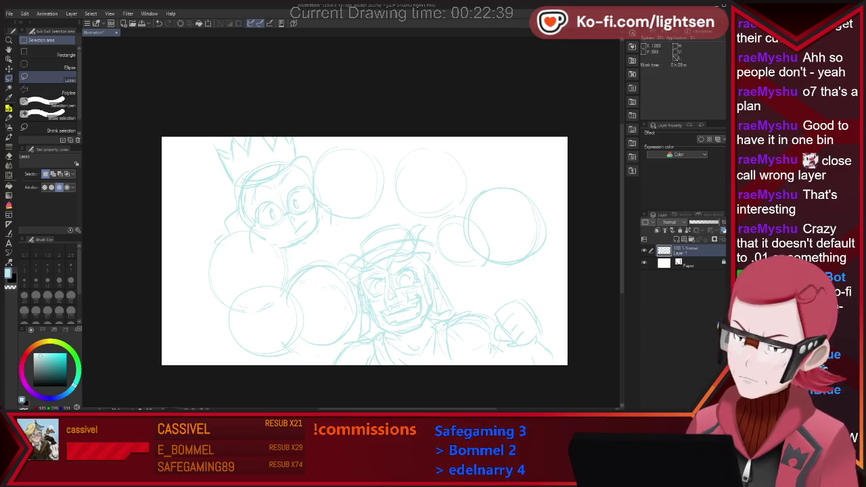
key("p")
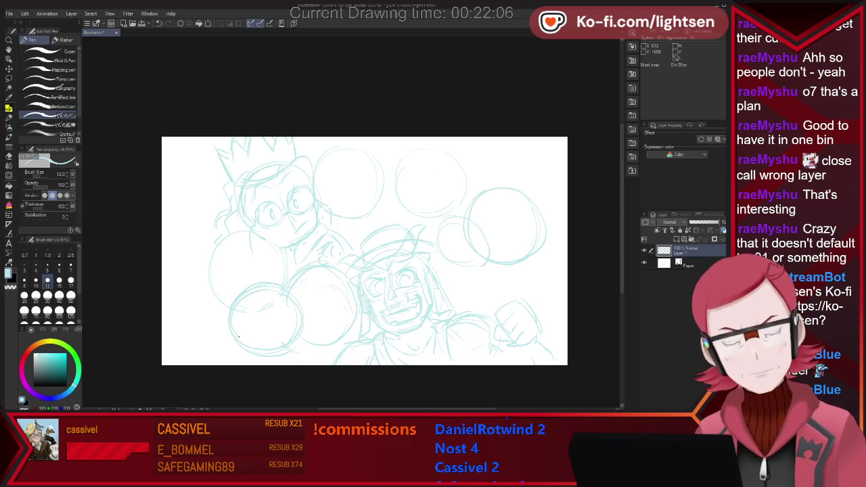
Step: Draw a smiling mouth on the lower-left circle's face and a short stem beneath it
key("e")
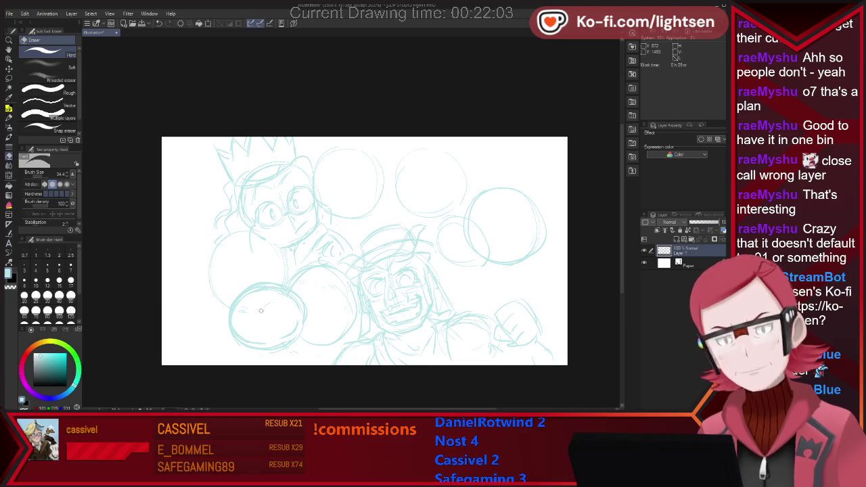
key("p")
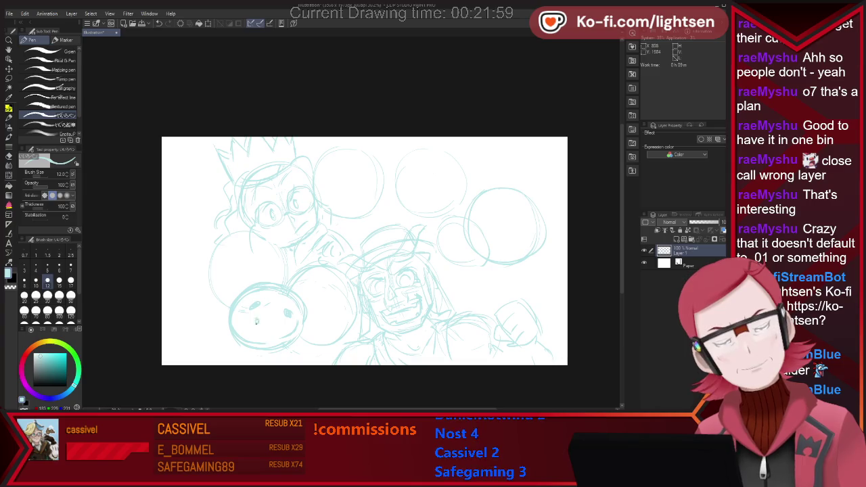
mouse_move(257, 323)
left_mouse_down()
mouse_move(268, 326)
mouse_move(272, 317)
left_mouse_up()
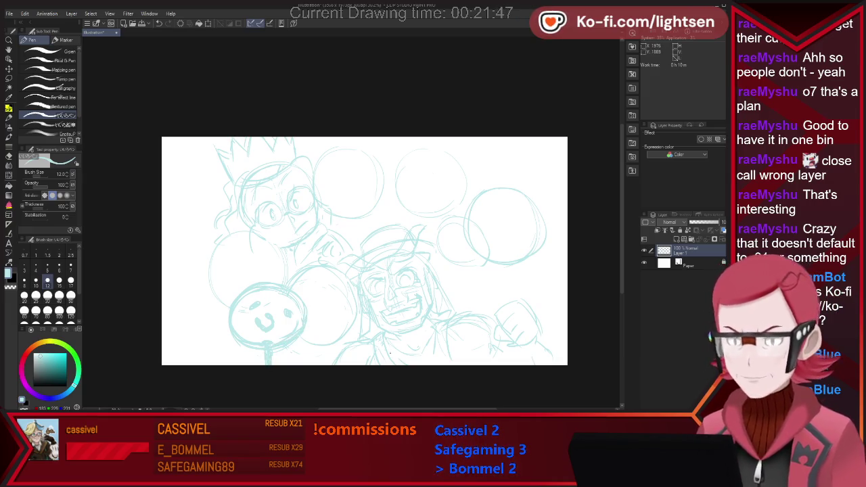
left_click_drag(216, 338, 228, 360)
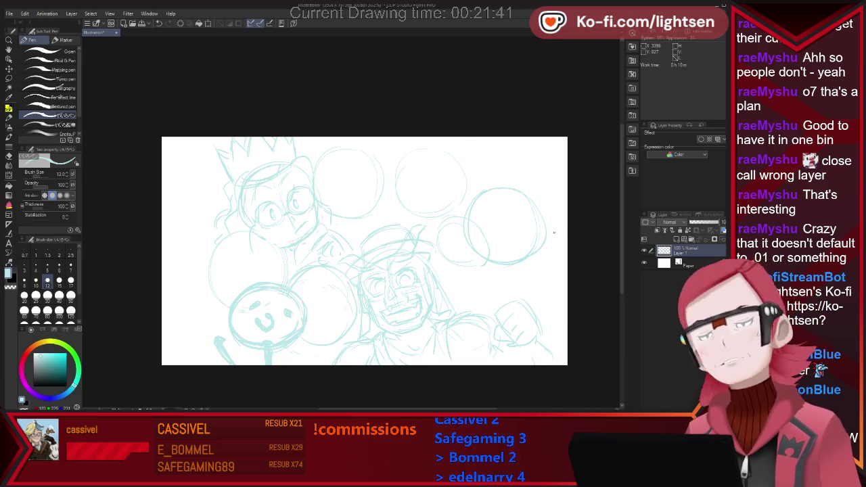
key("e")
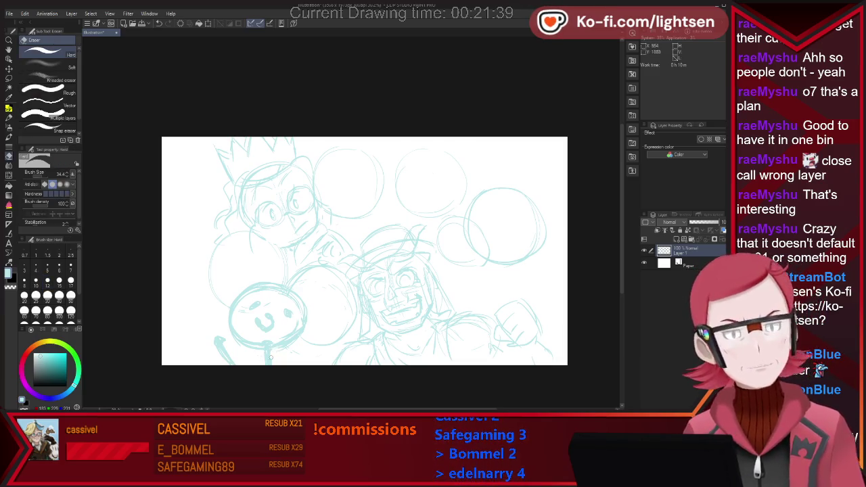
key("p")
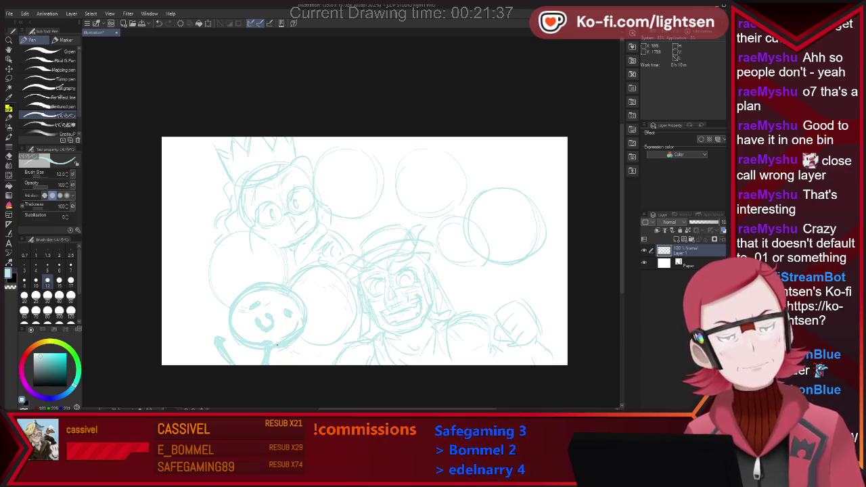
key("e")
key("p")
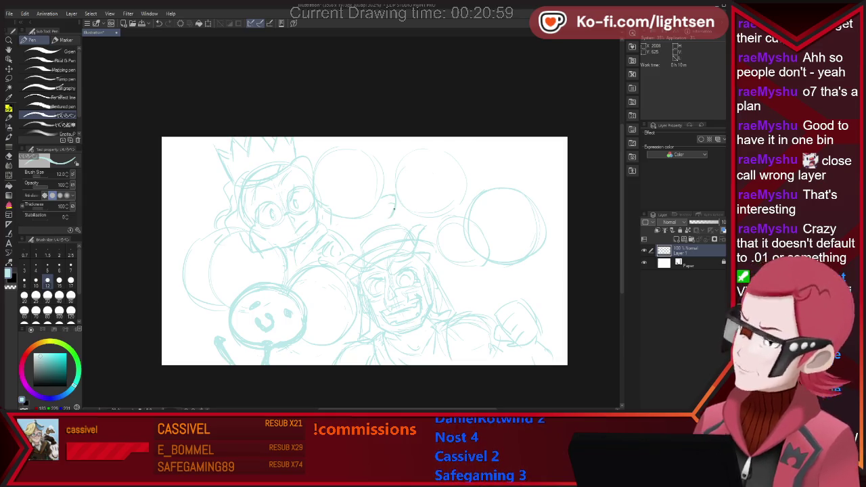
Step: Sketch the head outline, large eyes and grin of a new face in the top-centre circle
left_click_drag(391, 200, 378, 217)
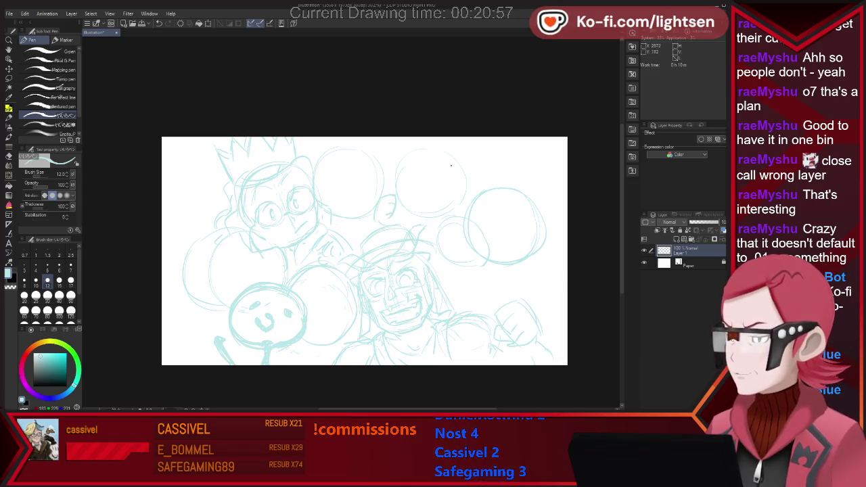
left_click_drag(443, 154, 421, 199)
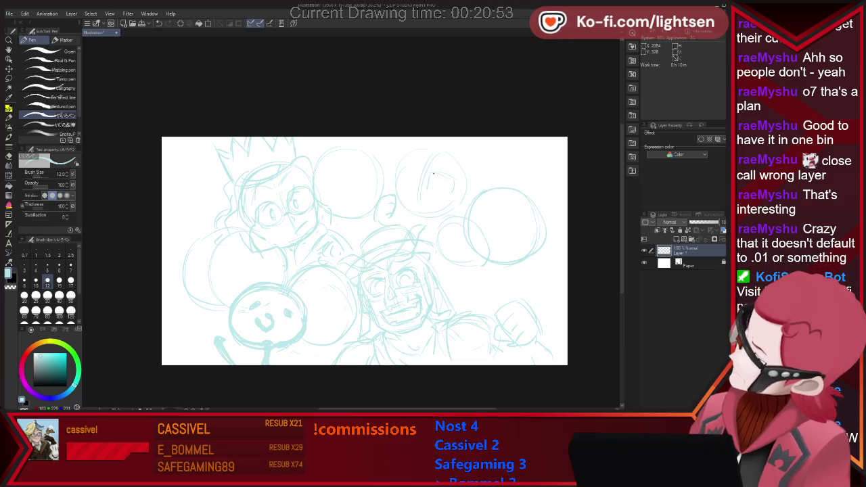
mouse_move(456, 191)
left_mouse_down()
mouse_move(418, 175)
mouse_move(415, 187)
left_mouse_up()
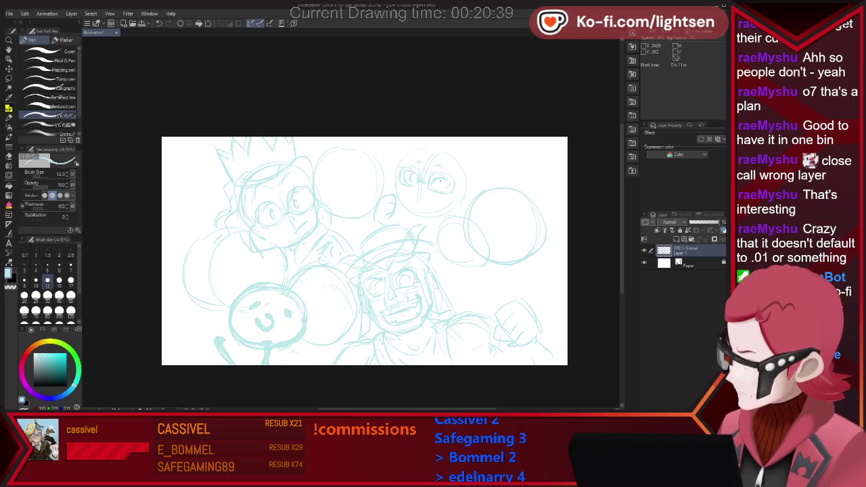
left_click_drag(439, 181, 437, 185)
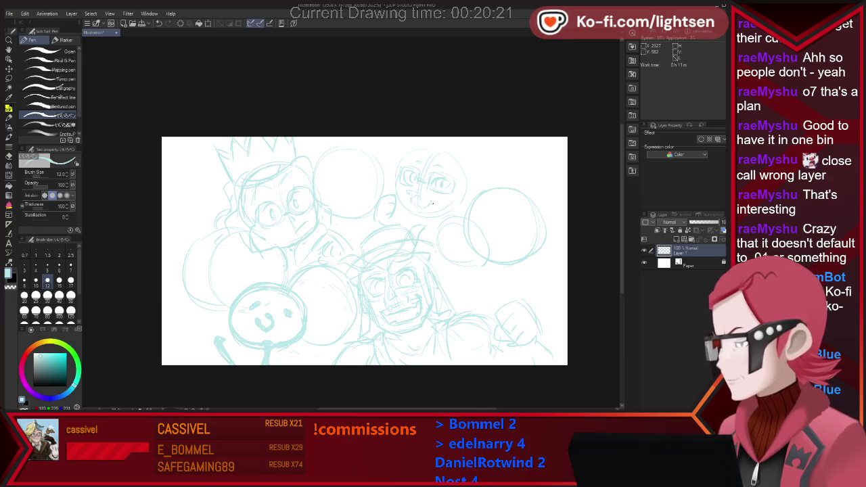
key("e")
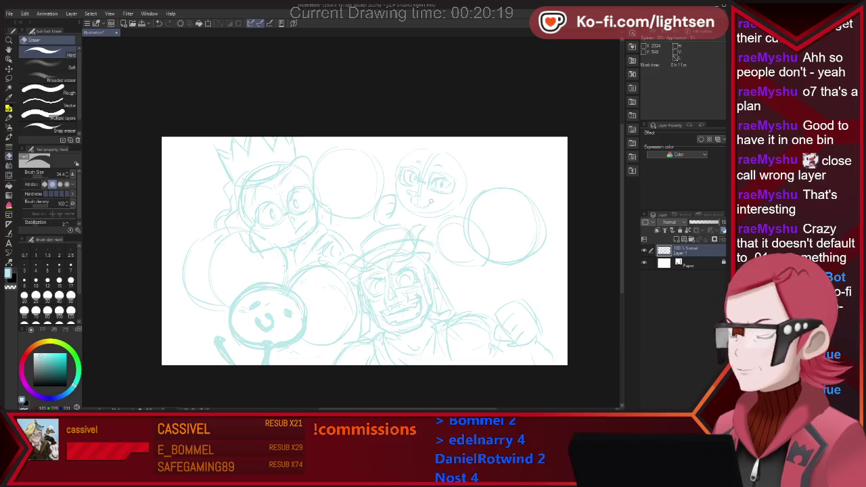
key("p")
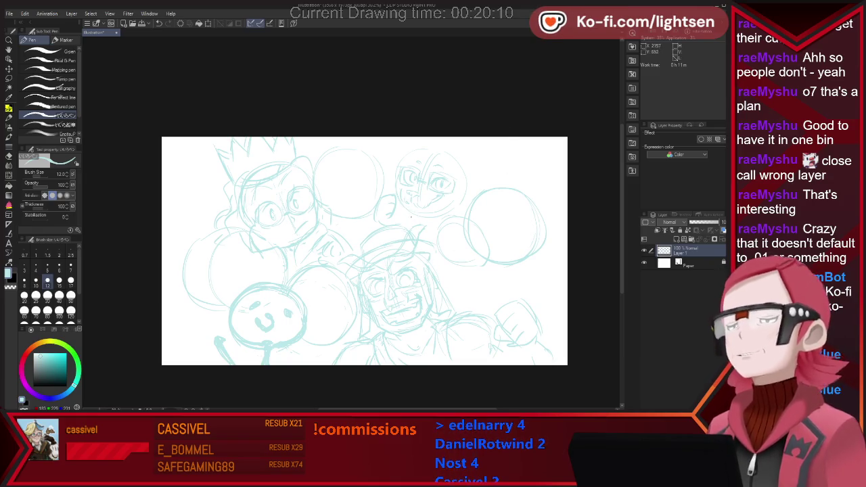
key("e")
key("p")
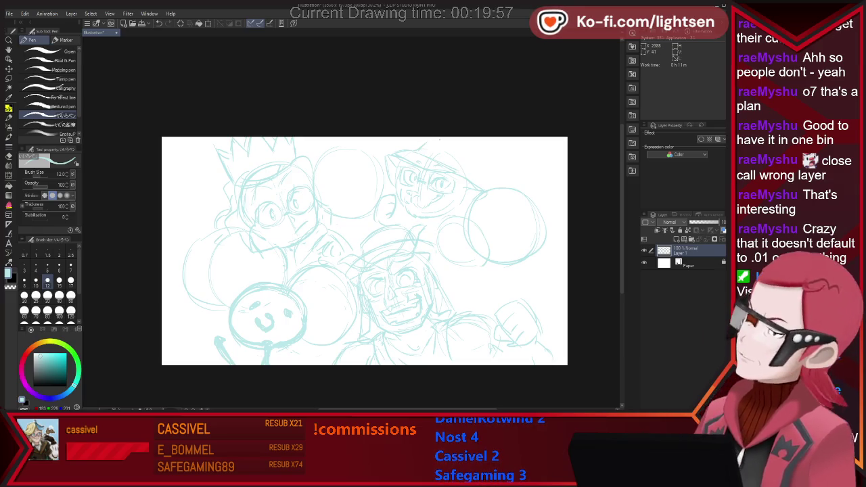
Step: Add a fuller cap to the top-centre head, erasing and redrawing lines to clean it up
left_click_drag(440, 140, 474, 159)
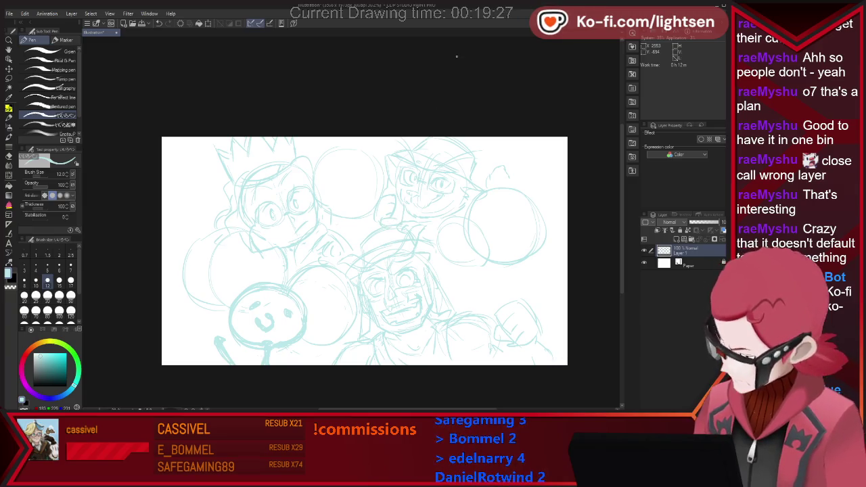
key("e")
key("p")
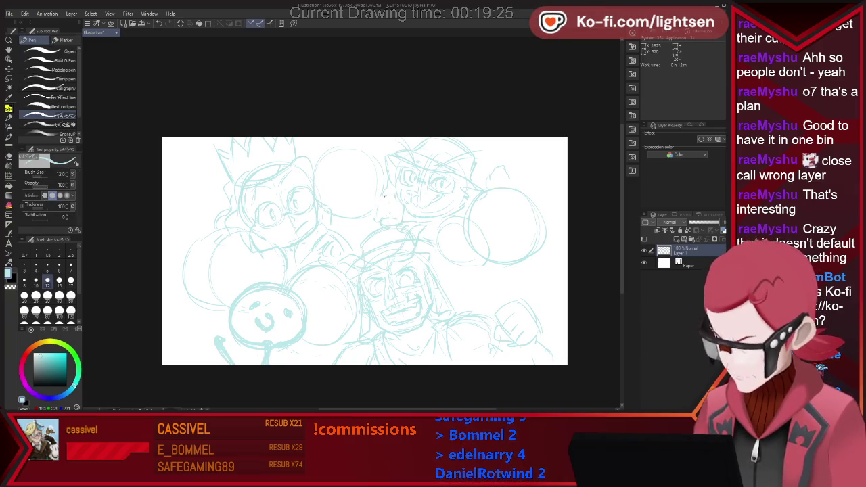
key("e")
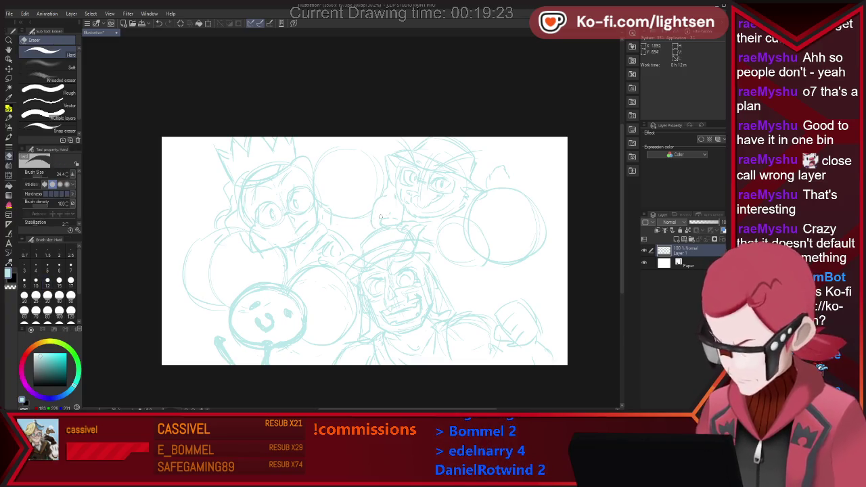
key("p")
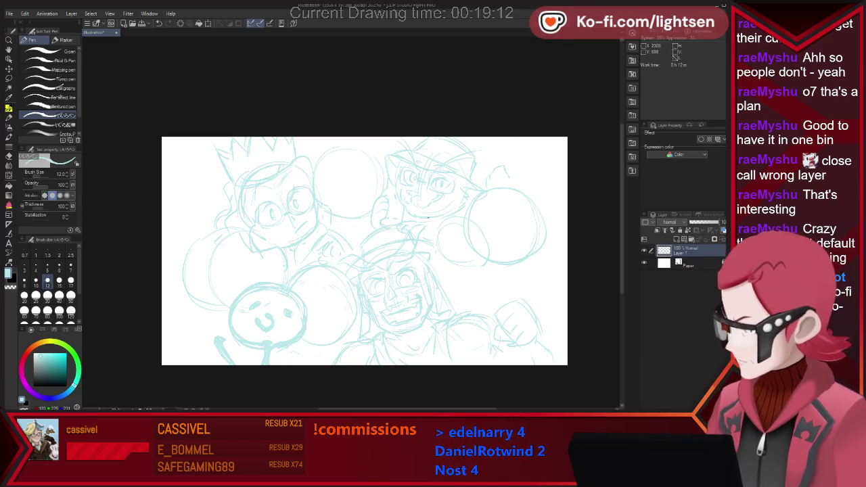
key("e")
key("p")
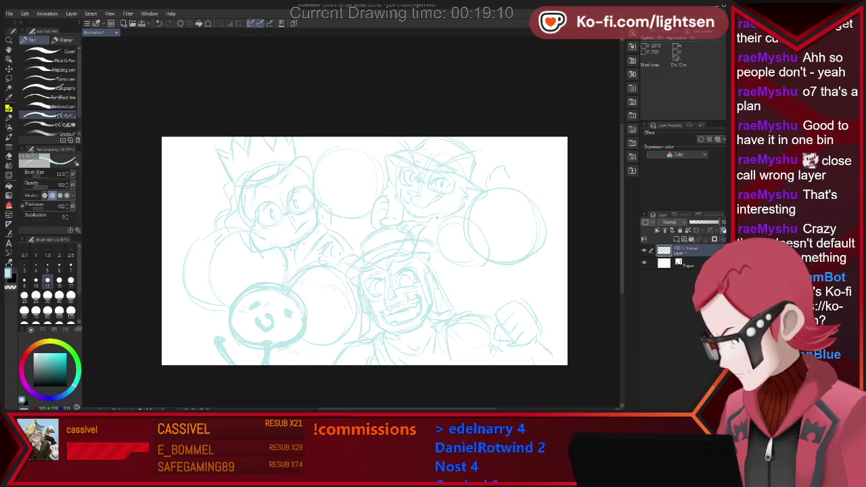
key("e")
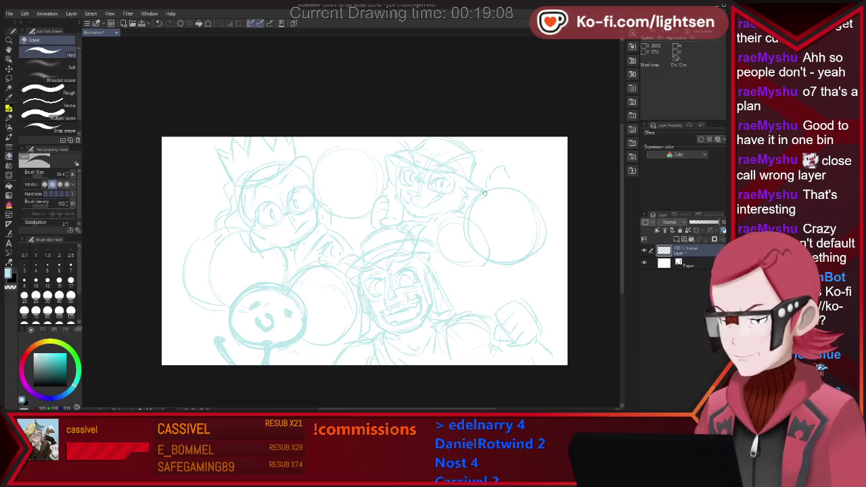
key("p")
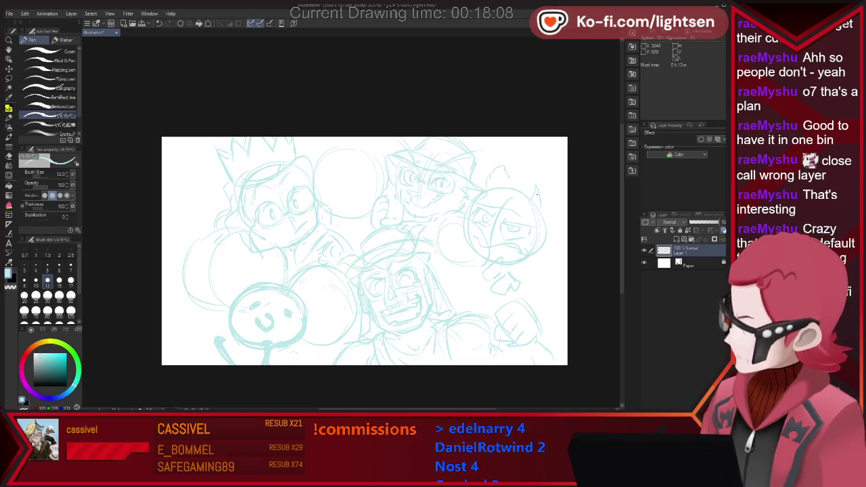
Step: Sketch spiky strokes along the right-hand face's upper edge, erasing corrections
left_click_drag(537, 194, 551, 220)
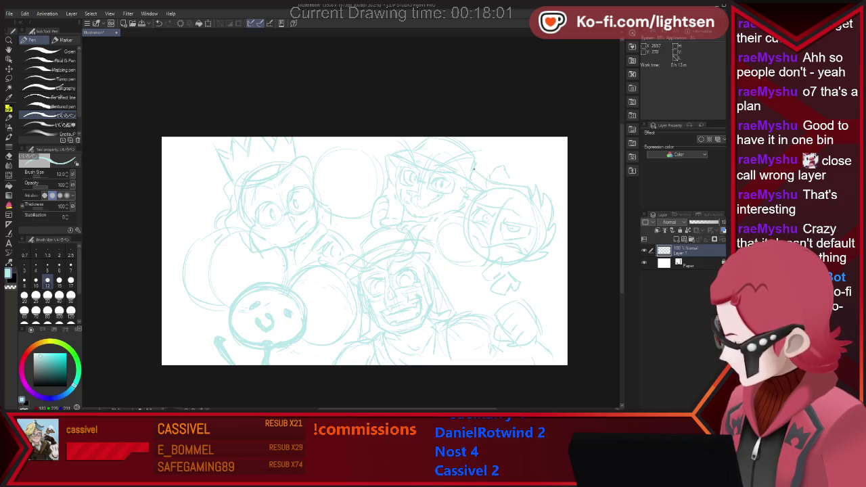
key("e")
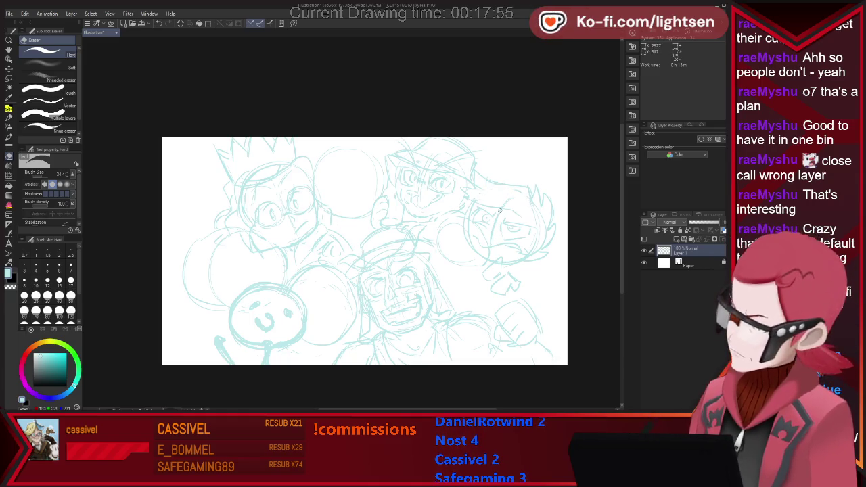
key("p")
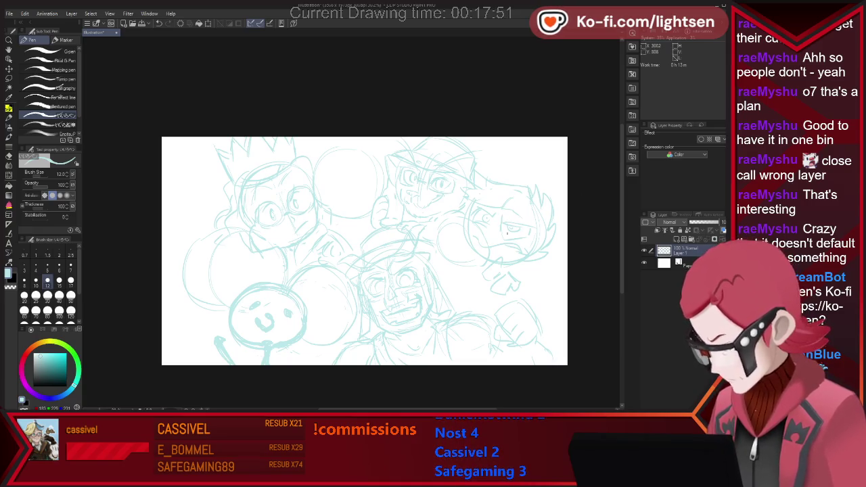
key("e")
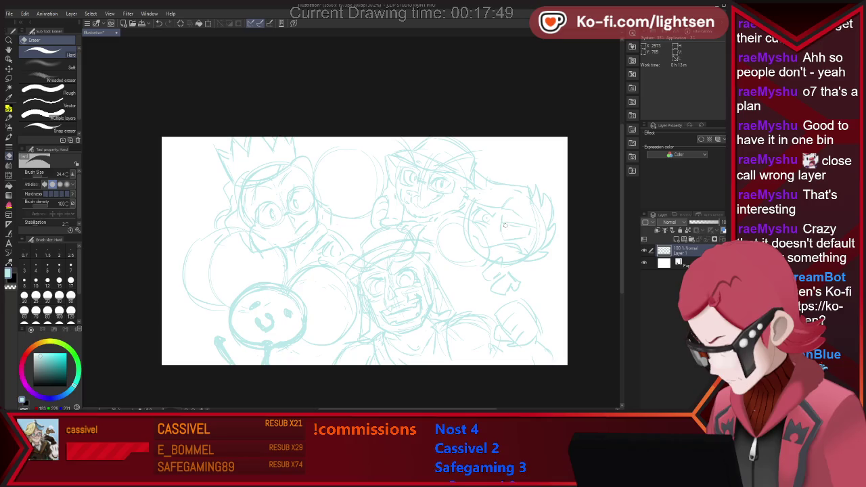
key("p")
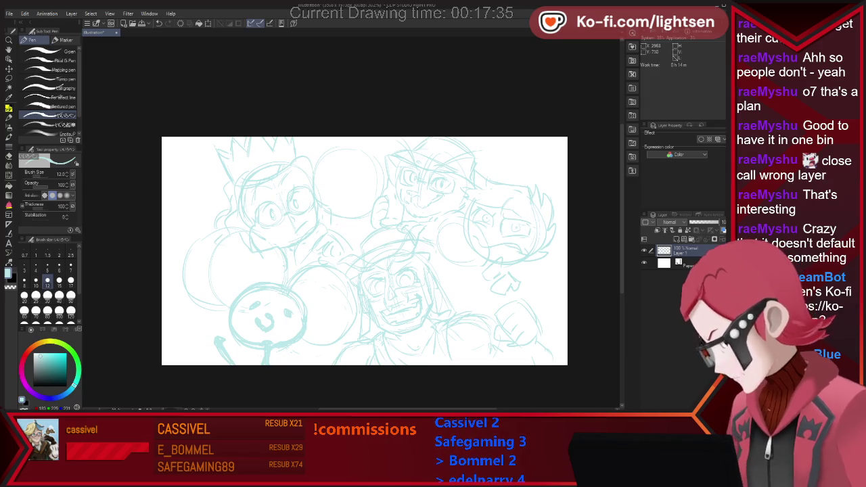
Step: Add a short line near the right character's eye and clean up surrounding strokes
left_click_drag(504, 222, 529, 227)
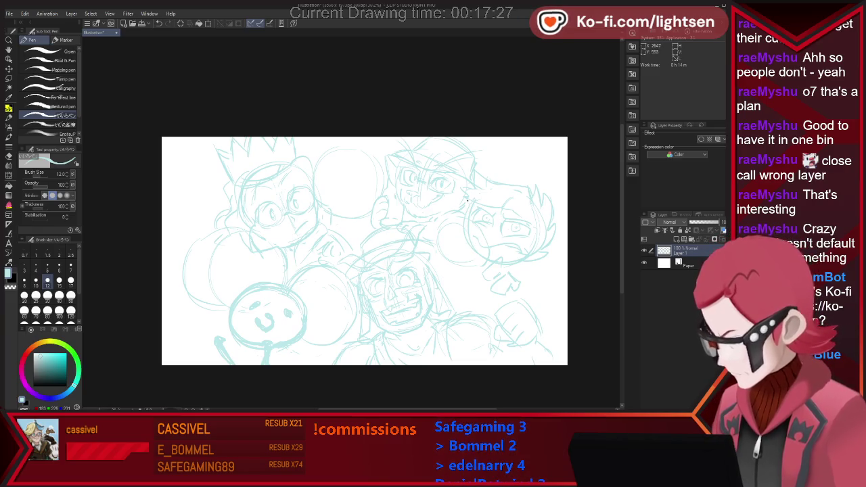
key("e")
key("p")
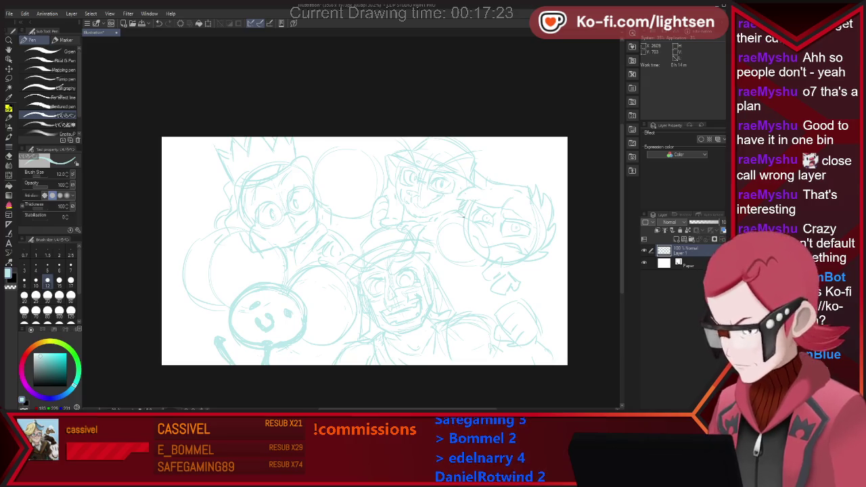
key("e")
key("p")
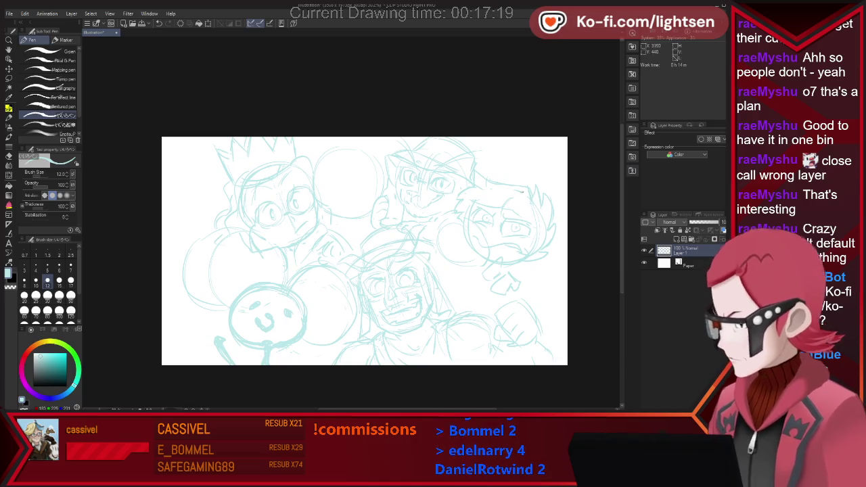
key("e")
key("p")
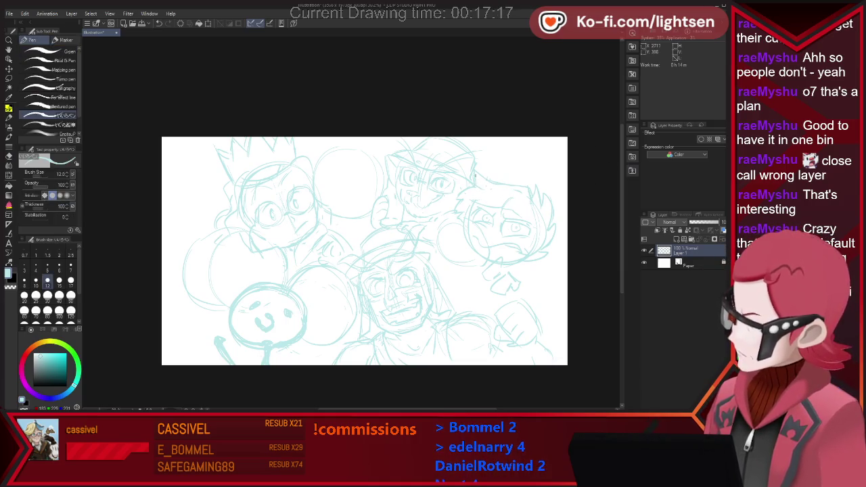
key("e")
key("p")
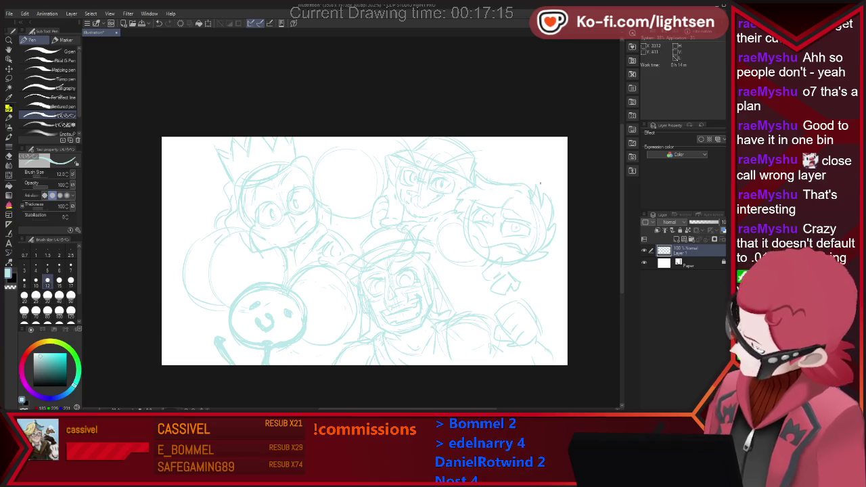
key("e")
key("p")
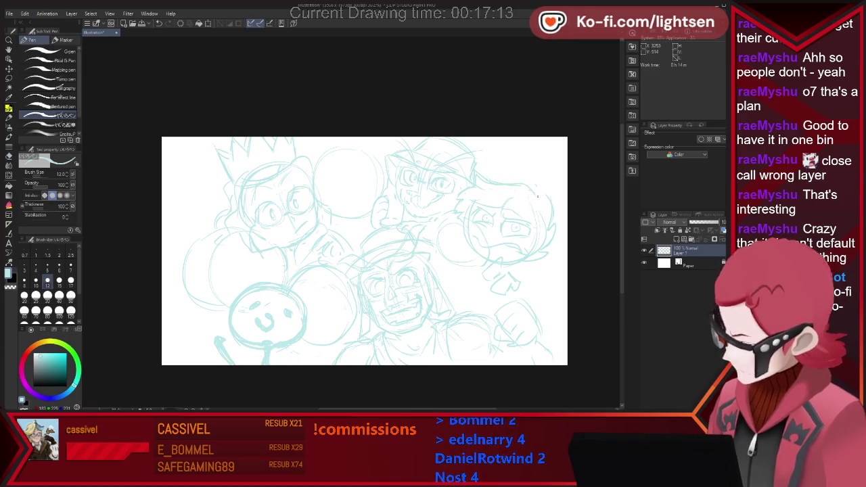
Step: Sketch spiky hair on the right character's head, erasing stray strokes
left_click_drag(536, 184, 549, 201)
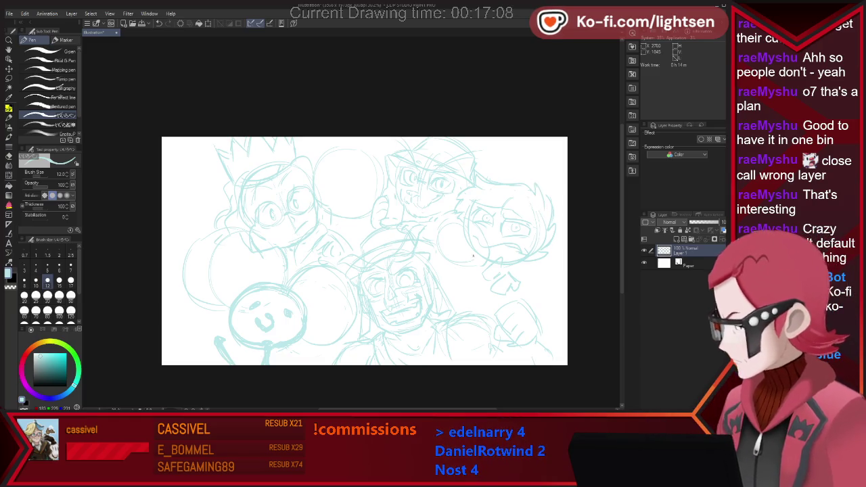
key("e")
key("p")
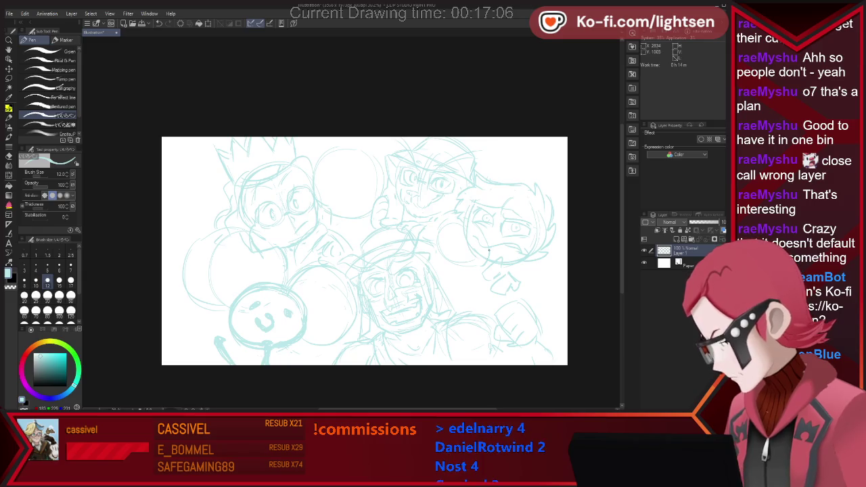
key("e")
key("p")
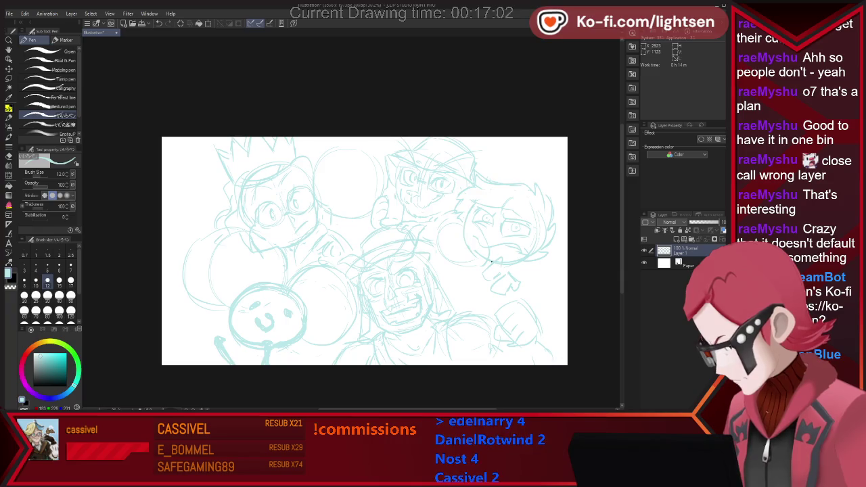
key("e")
key("p")
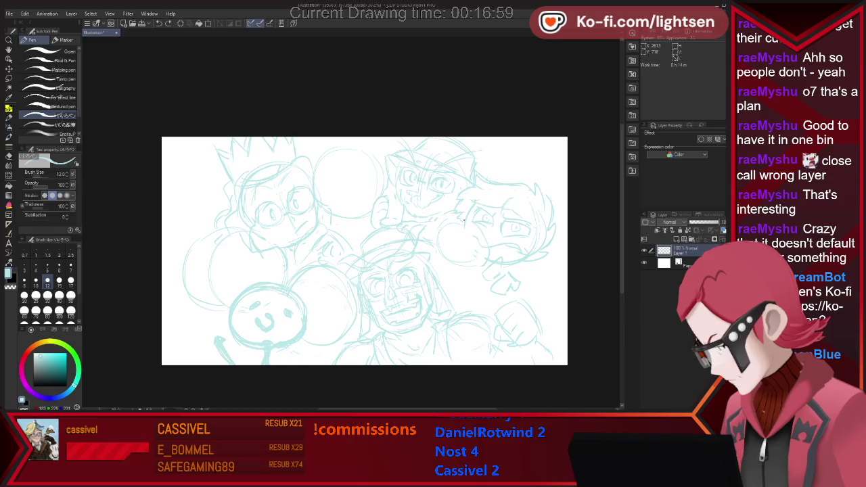
key("e")
key("p")
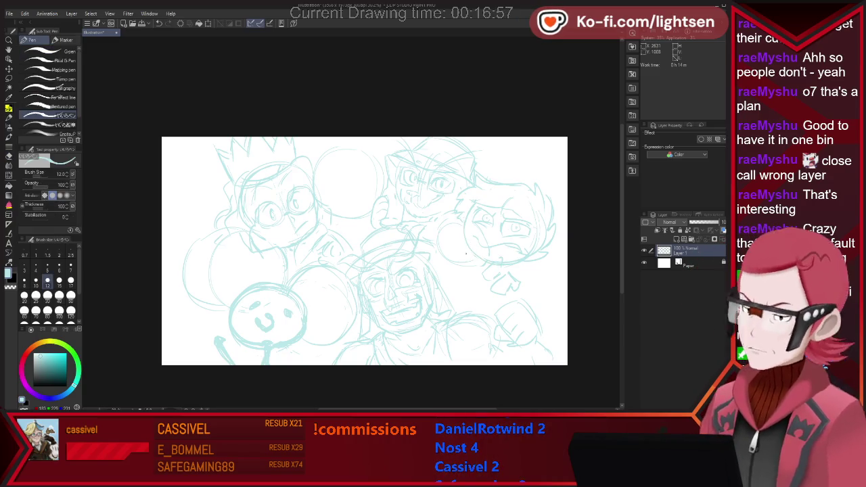
key("m")
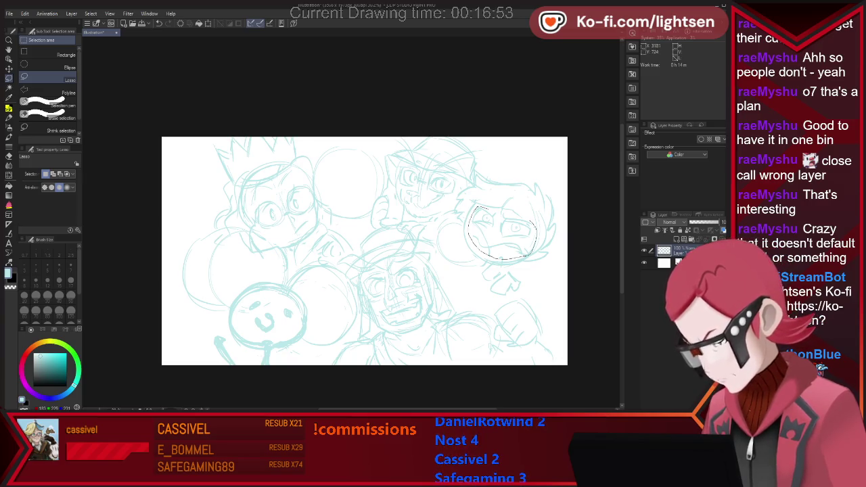
Step: Nudge the lassoed eyes area slightly lower with Ctrl+T and clear the selection
key("ctrl+t")
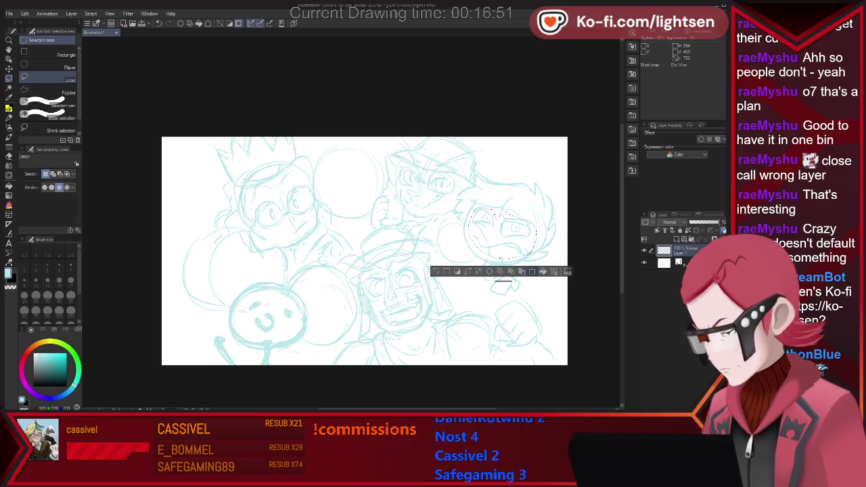
left_click_drag(502, 232, 501, 235)
key("Return")
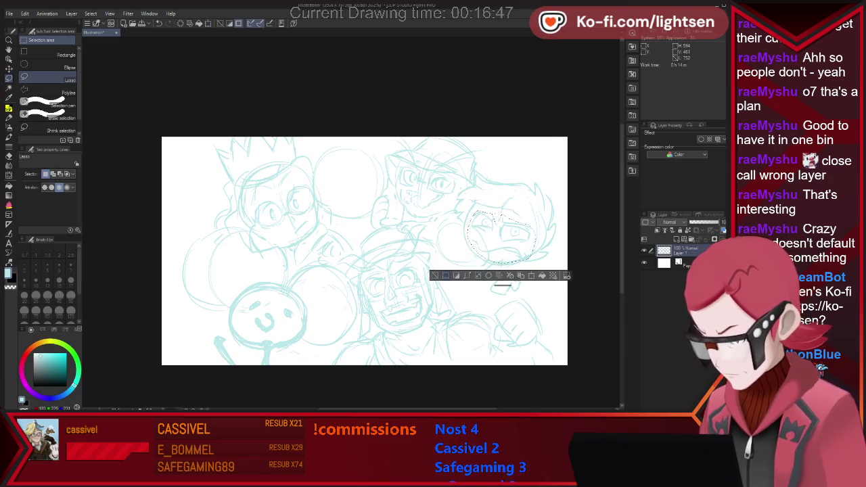
key("ctrl+d")
key("p")
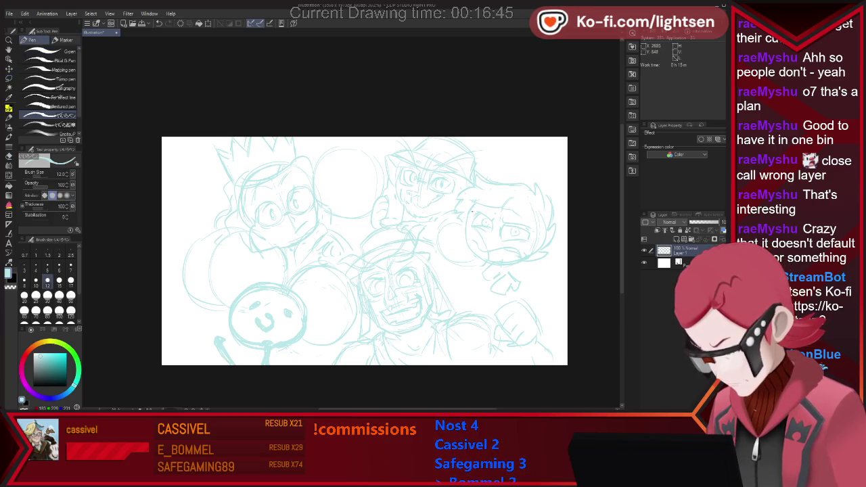
Step: Refine the scowling right-hand face and the small body beneath it, alternating Pen and Eraser
key("e")
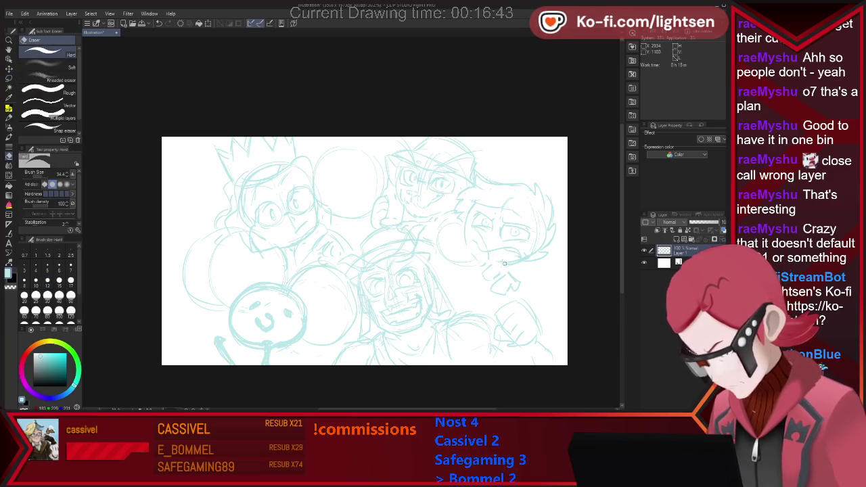
key("p")
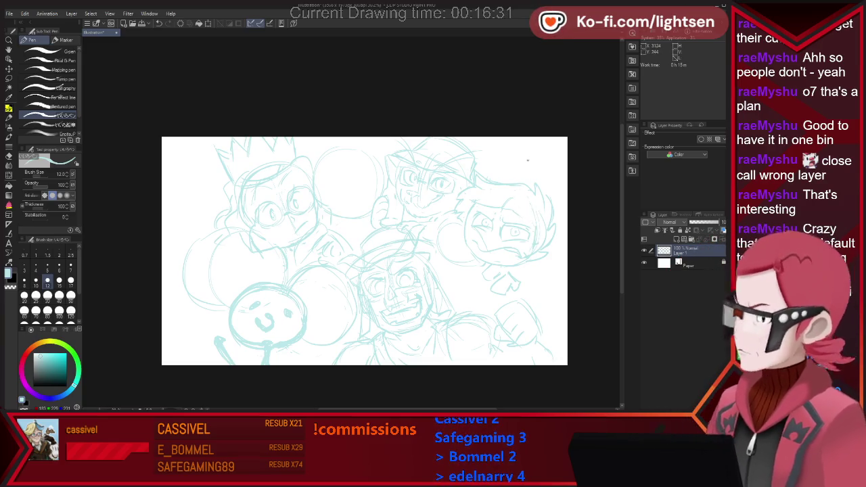
key("e")
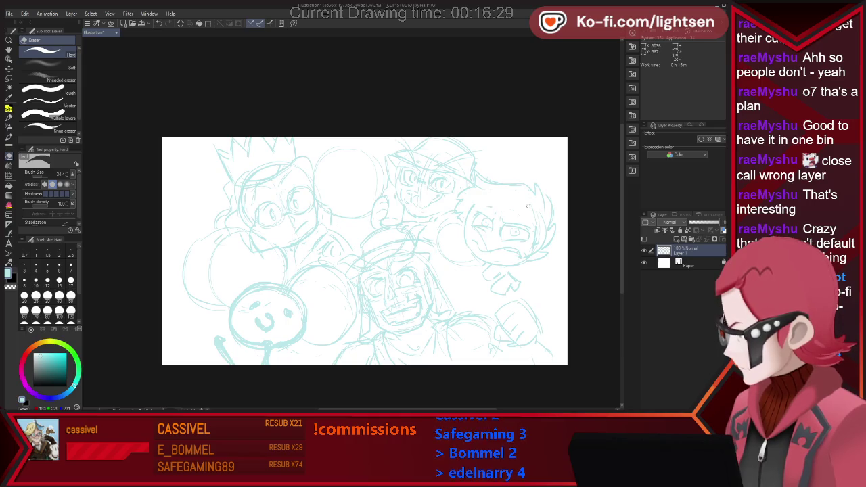
key("p")
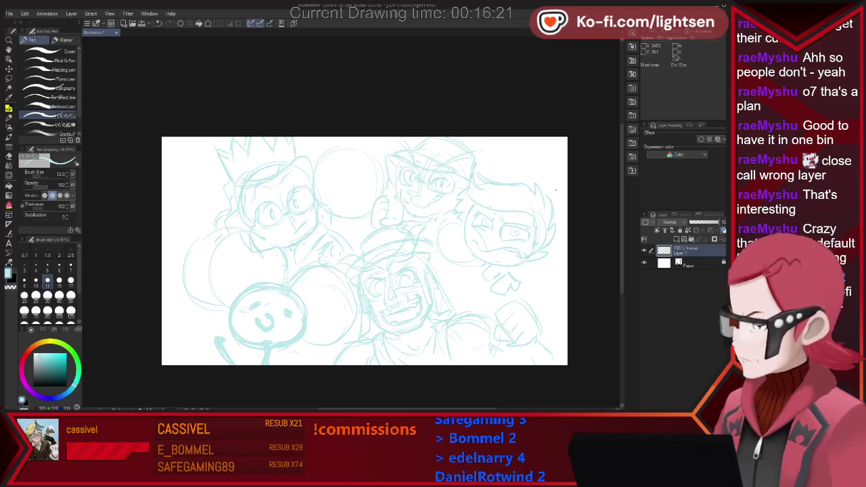
key("e")
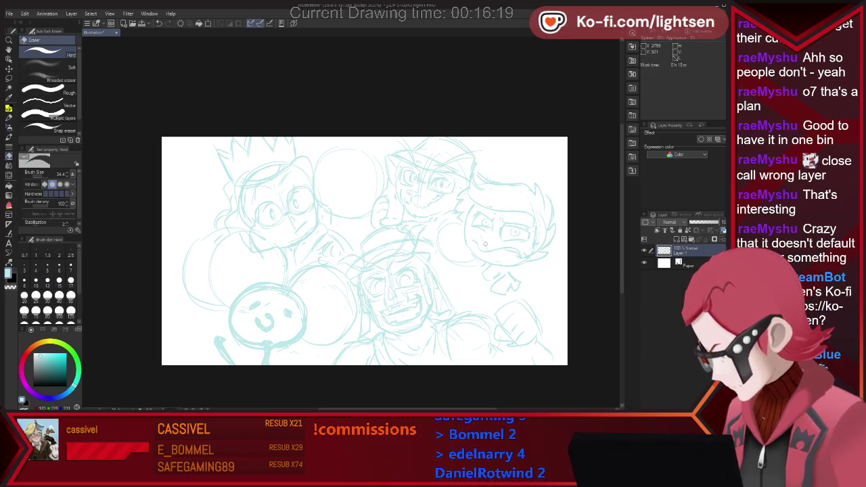
key("p")
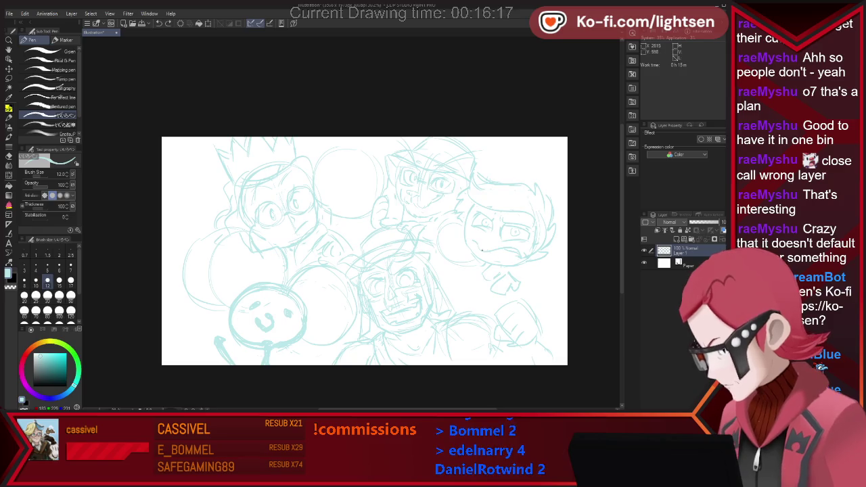
key("e")
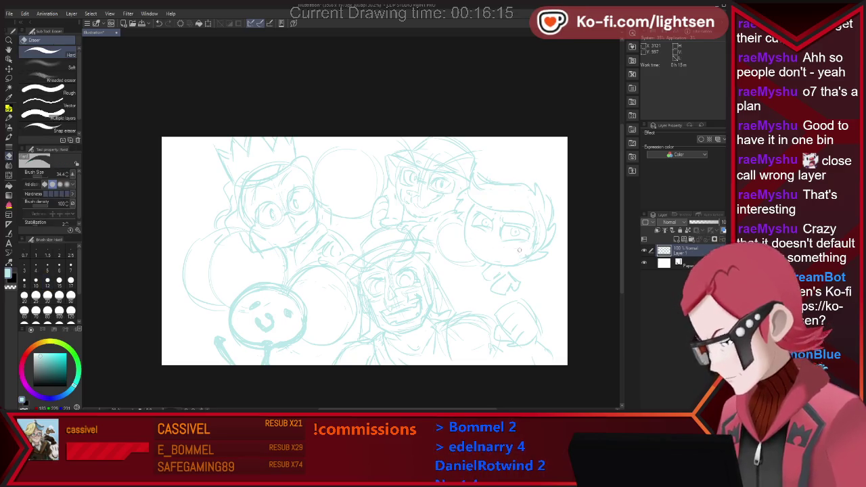
key("p")
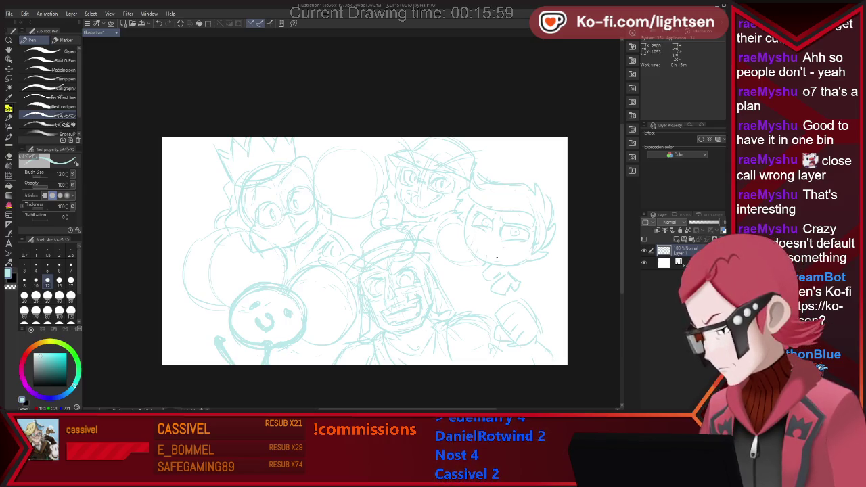
Step: Lasso the scowling right-hand head and scale it slightly larger within its circle
key("m")
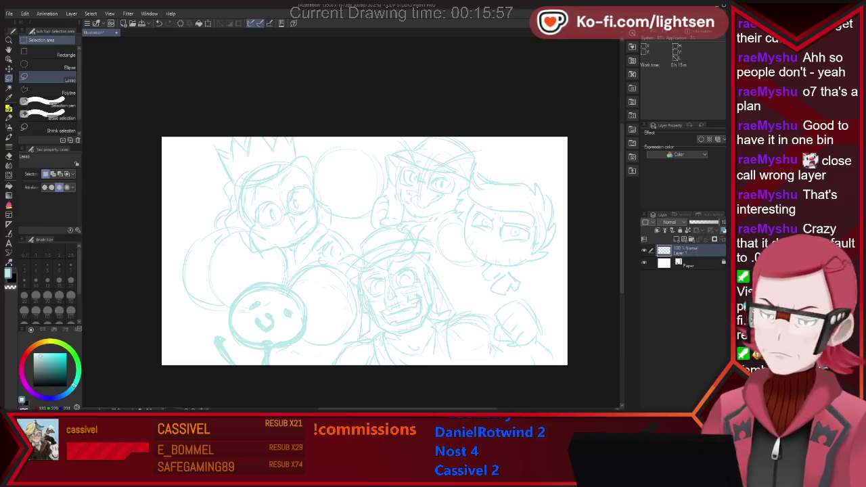
left_click_drag(481, 170, 452, 213)
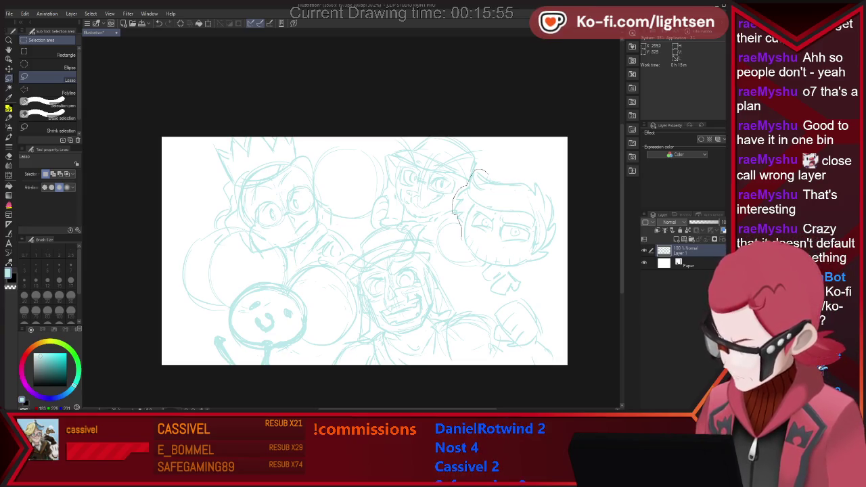
left_click_drag(560, 260, 481, 173)
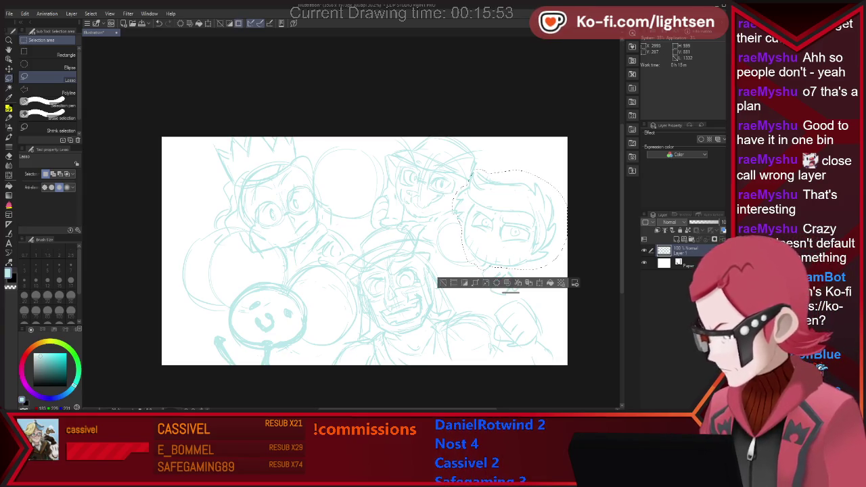
key("ctrl+t")
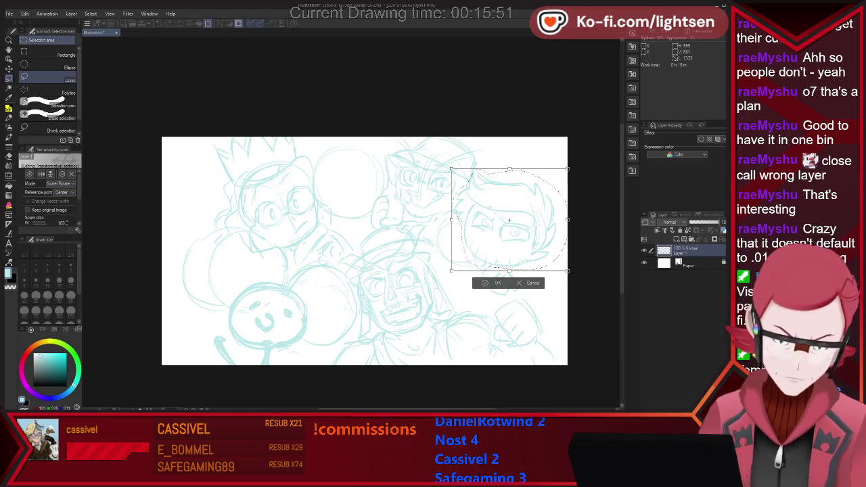
left_click_drag(451, 220, 457, 220)
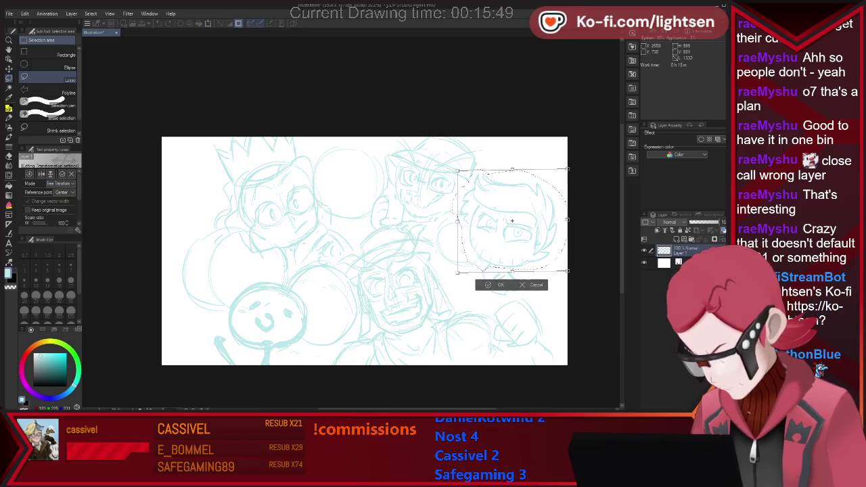
left_click_drag(513, 169, 513, 168)
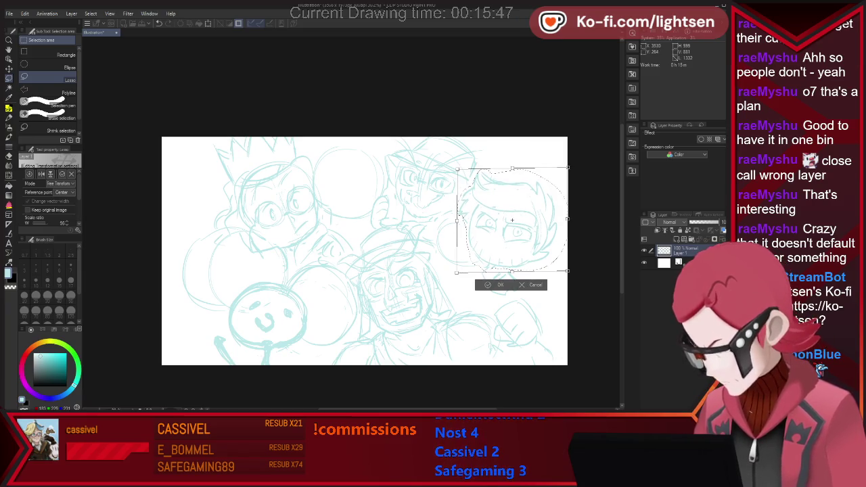
left_click_drag(567, 167, 570, 165)
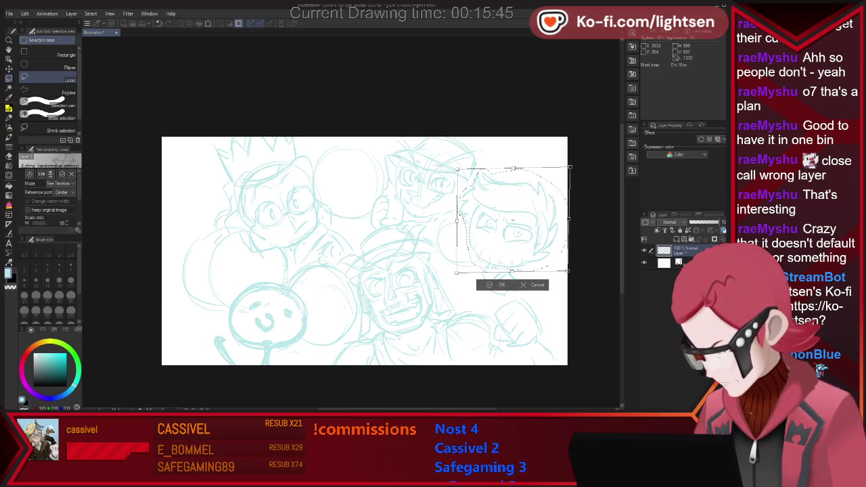
left_click_drag(567, 271, 569, 273)
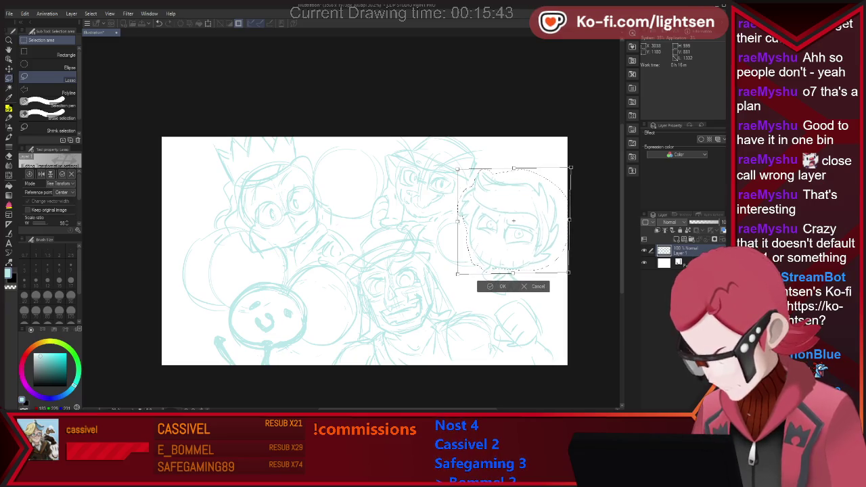
key("Return")
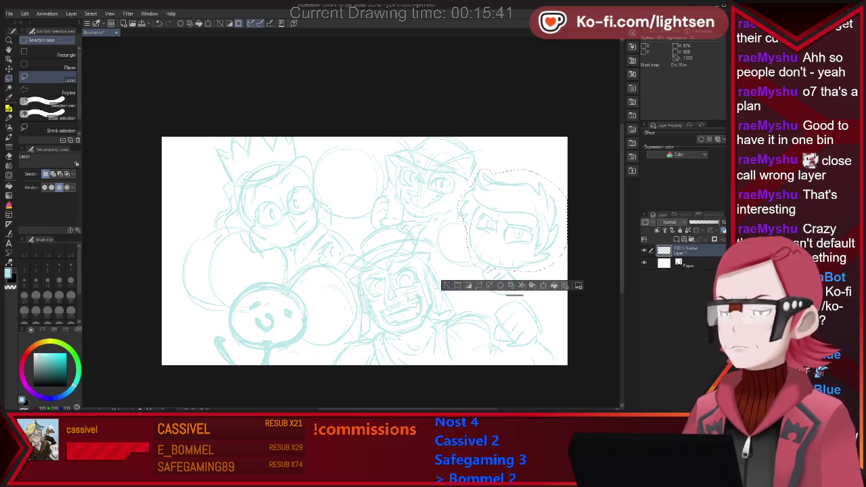
key("ctrl+d")
key("p")
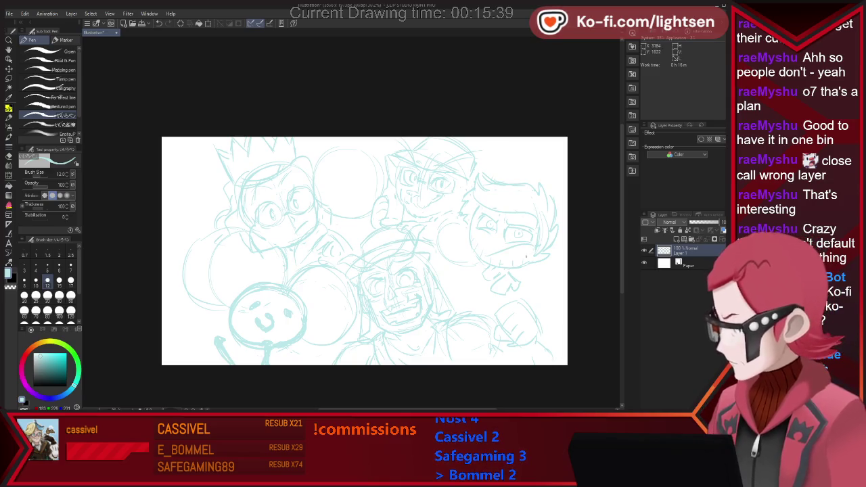
Step: Redraw the right character's facial features into a worried expression, erasing the old lines
key("e")
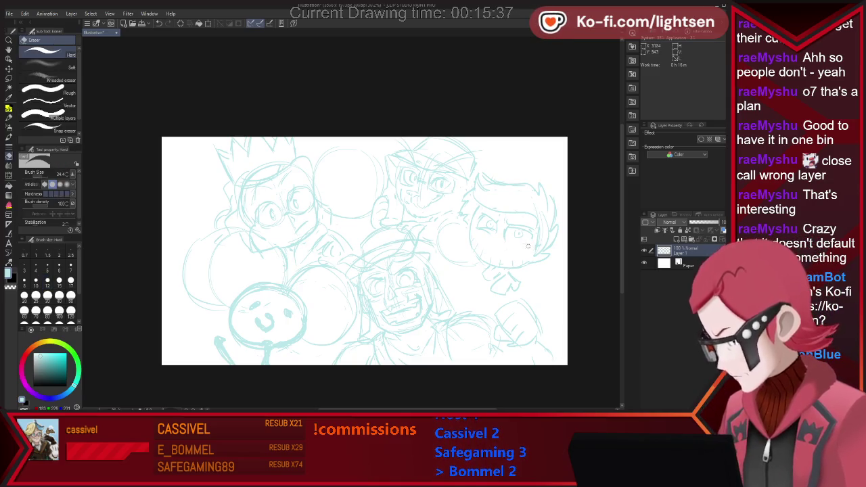
key("p")
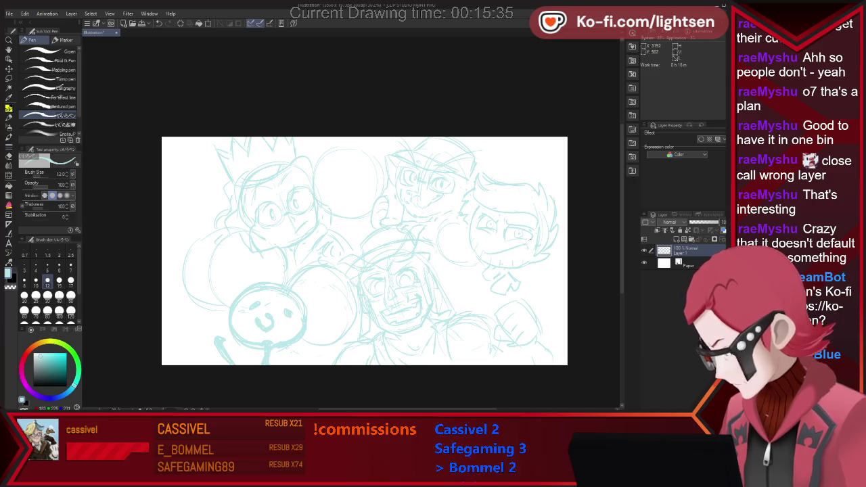
key("e")
key("p")
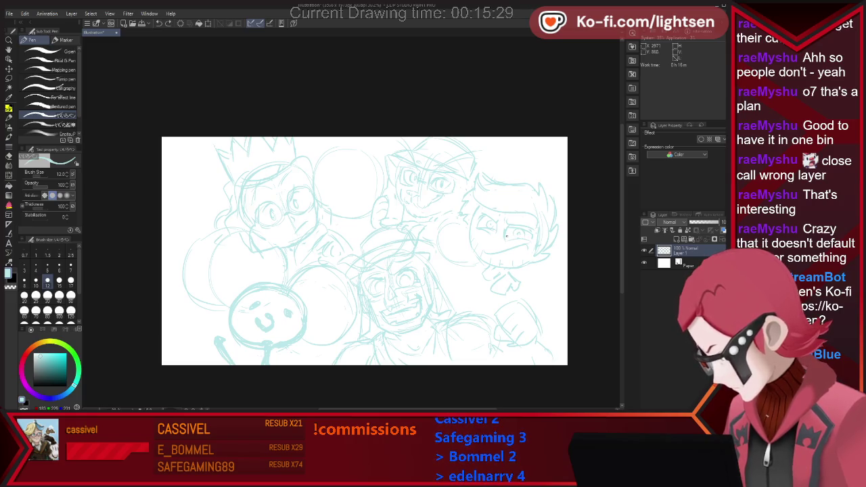
key("e")
key("p")
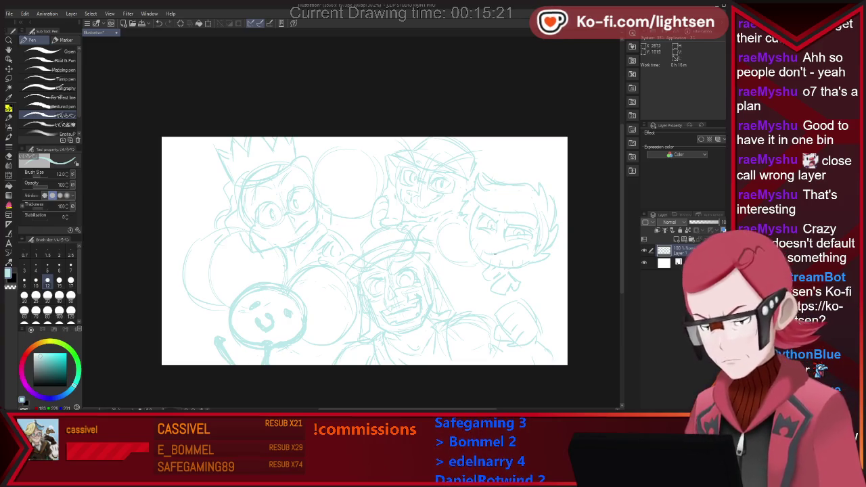
key("e")
key("p")
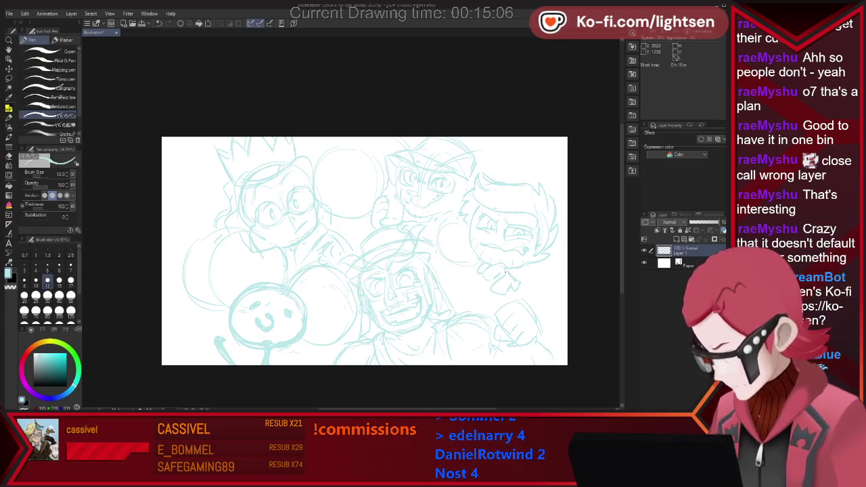
key("e")
key("p")
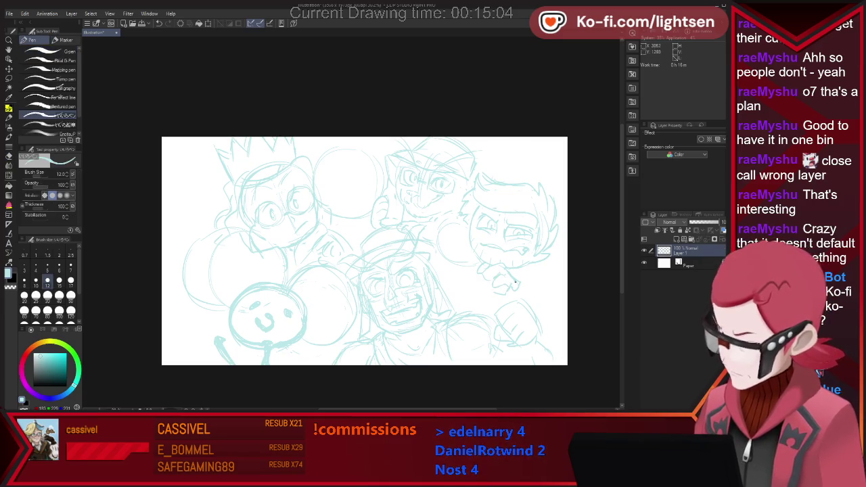
Step: Rough in a hand below the worried right-hand face, cleaning up stray strokes
key("e")
key("p")
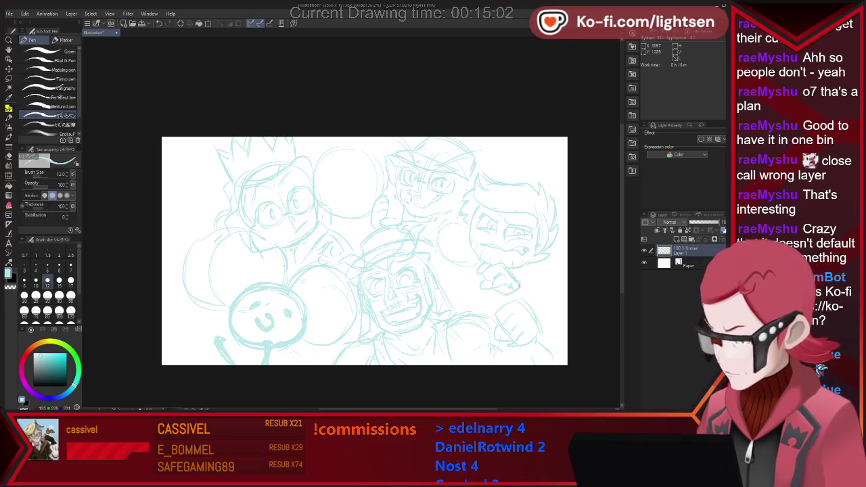
key("e")
key("p")
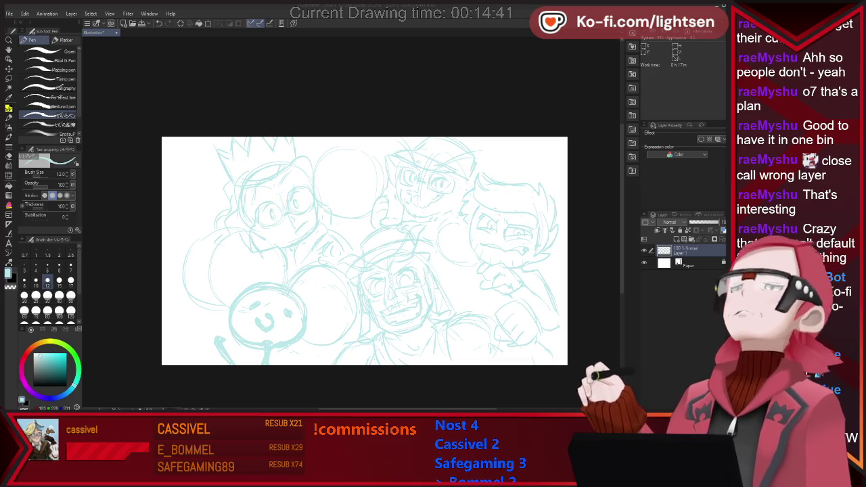
key("e")
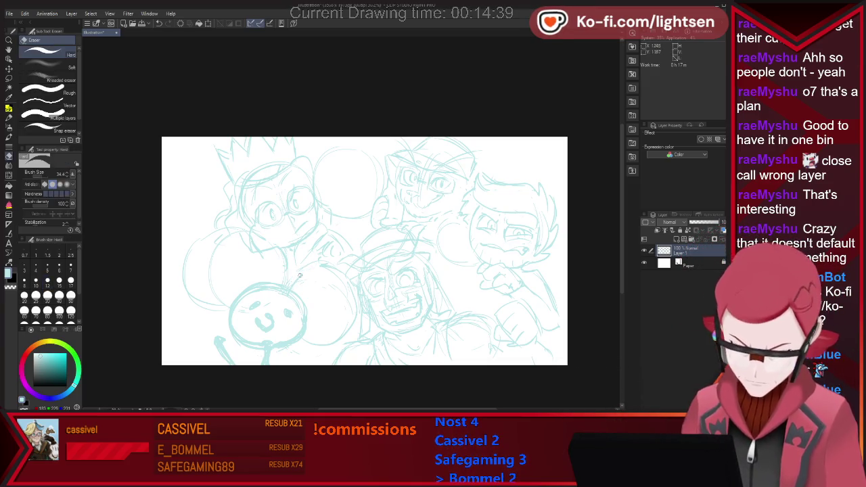
key("p")
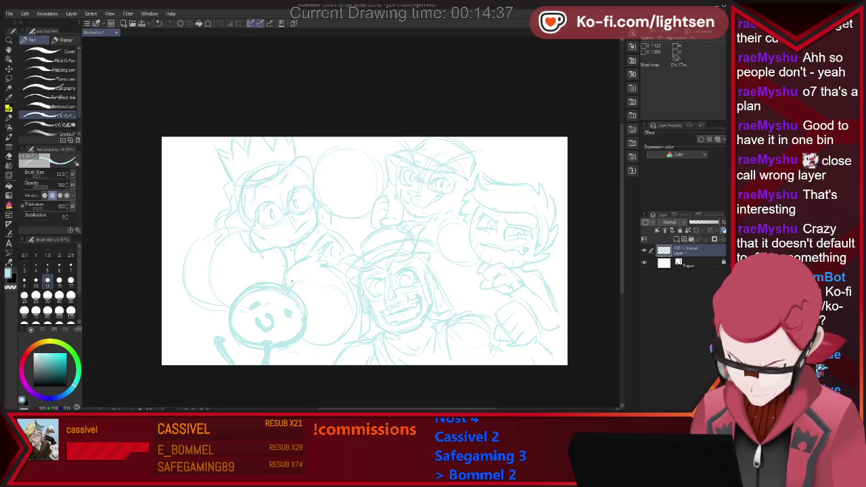
key("e")
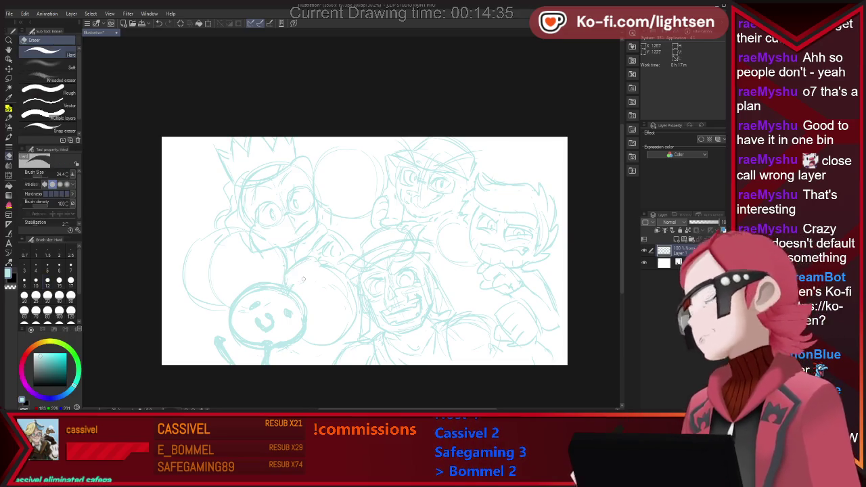
key("p")
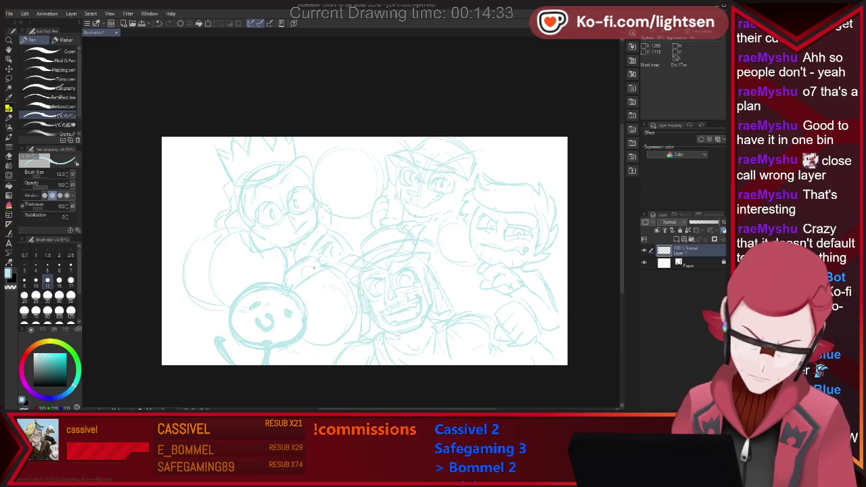
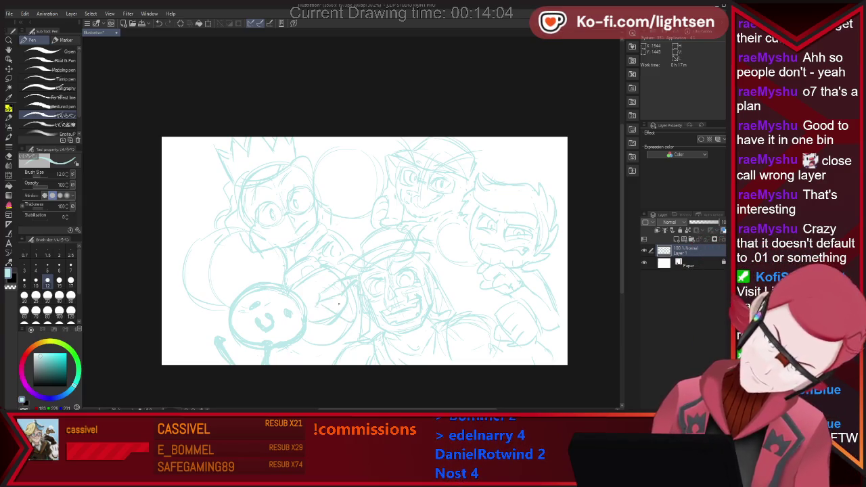
Step: Erase and redraw the sketch lines of the small character beside the ghost
key("e")
key("p")
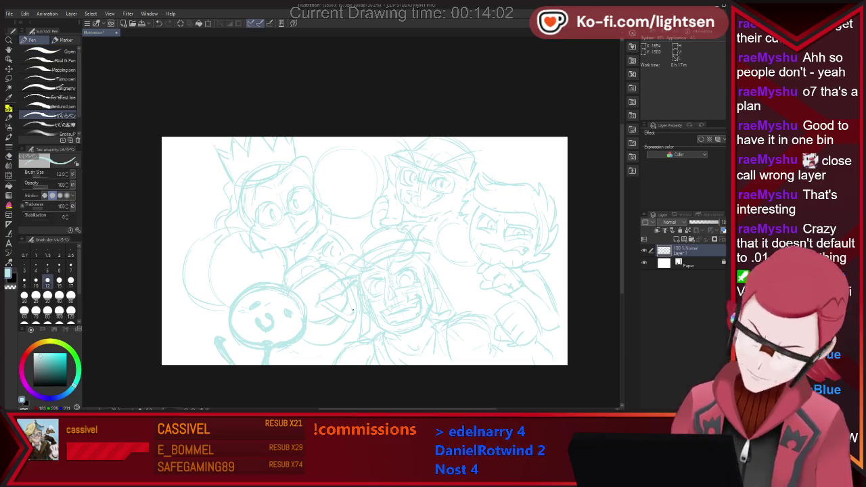
key("e")
key("p")
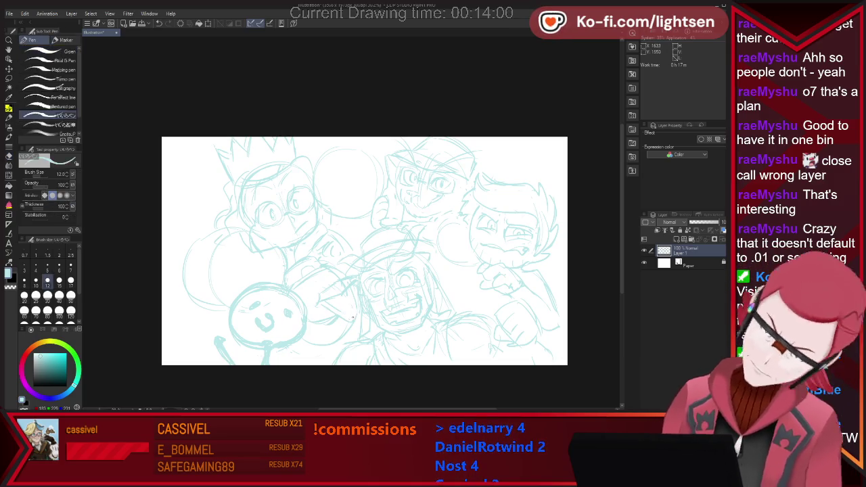
key("e")
key("p")
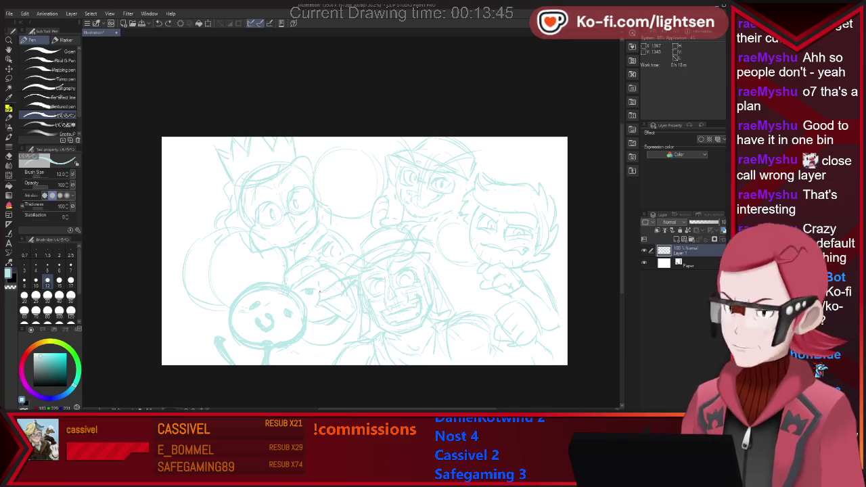
Step: Keep refining the small middle character's light-blue lines next to the grinning character
key("e")
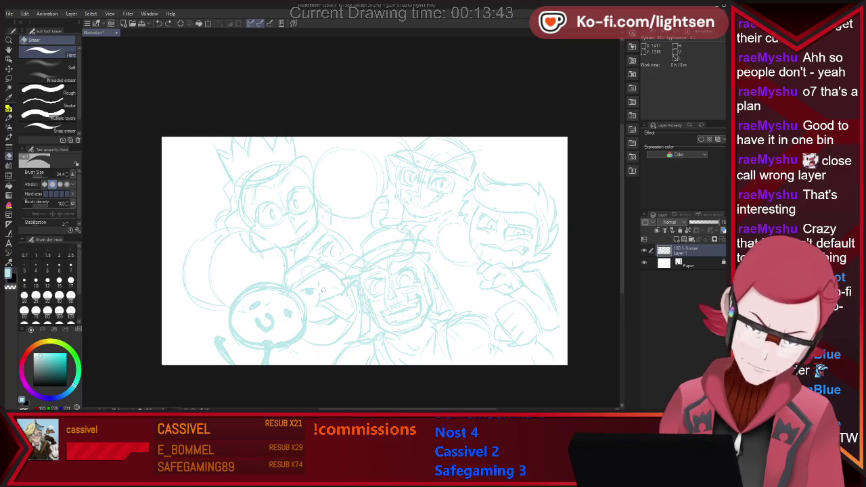
key("p")
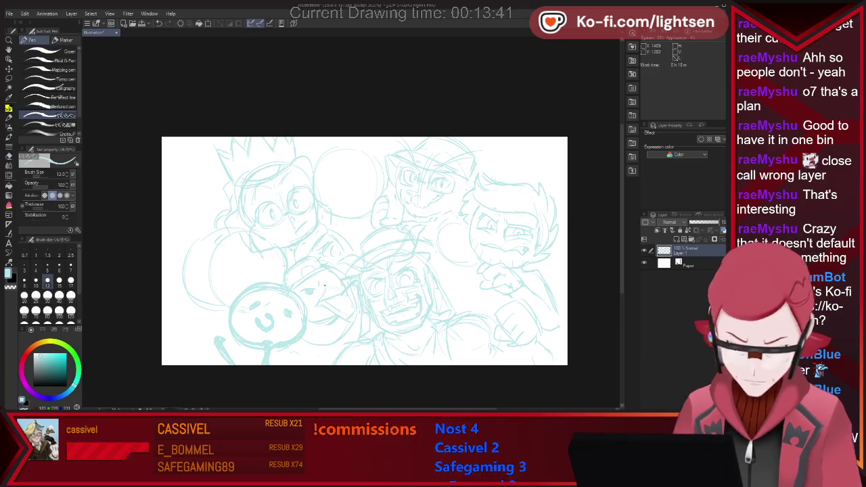
key("e")
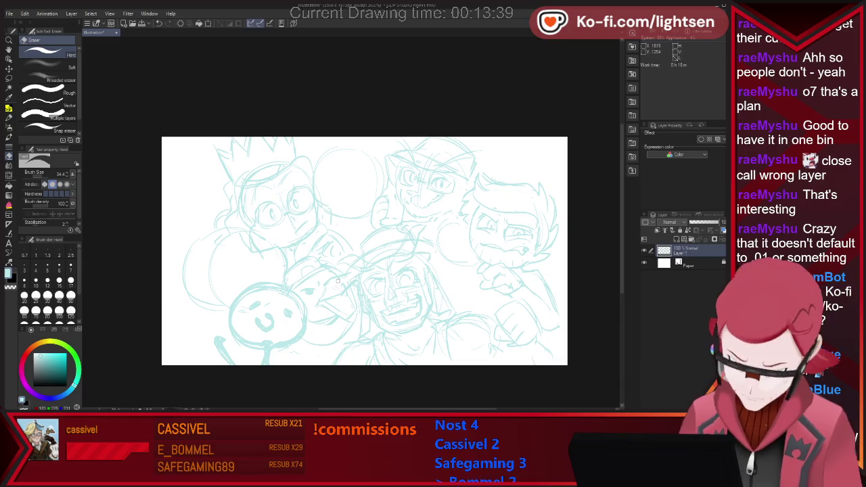
key("p")
key("e")
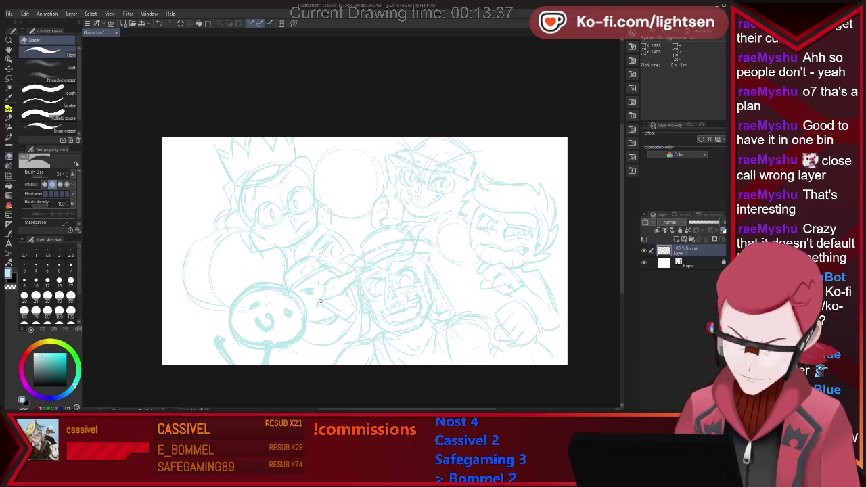
key("p")
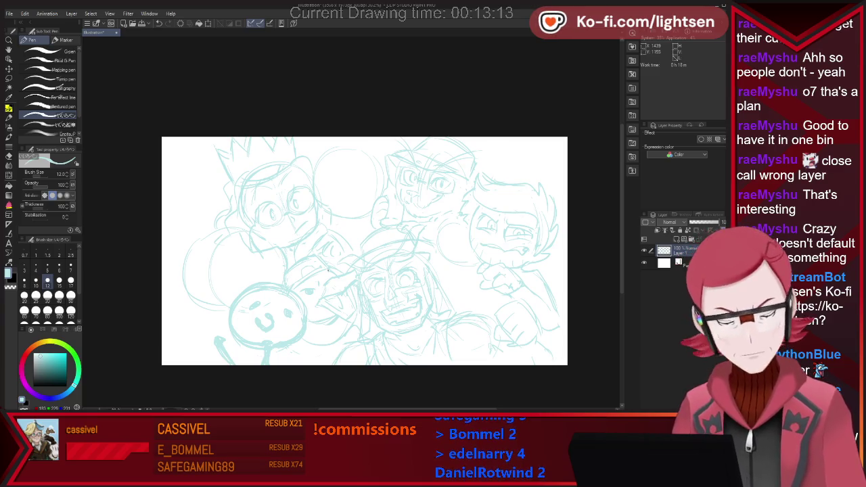
key("e")
key("p")
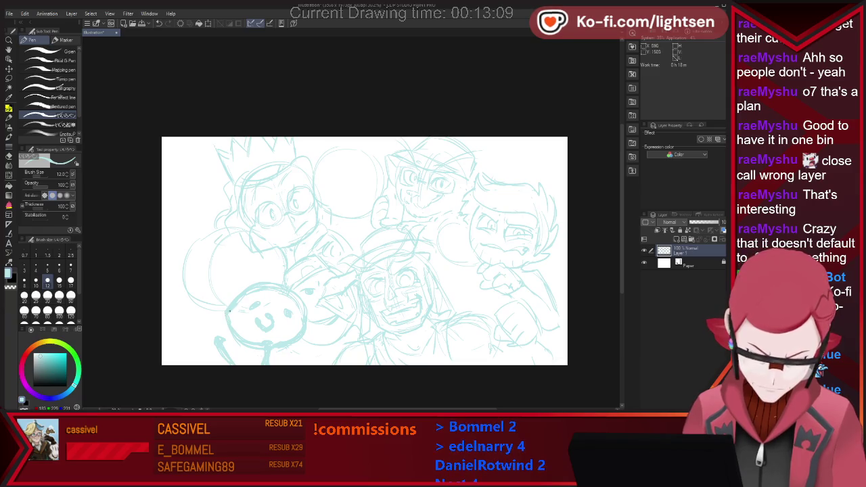
Step: Restroke the ghost's head edge and clean up the capped figure's sketch lines
left_click_drag(230, 309, 233, 333)
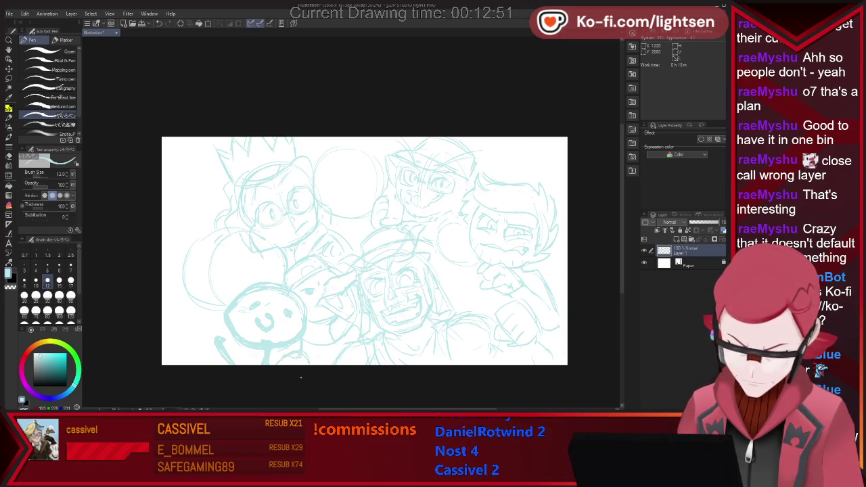
key("e")
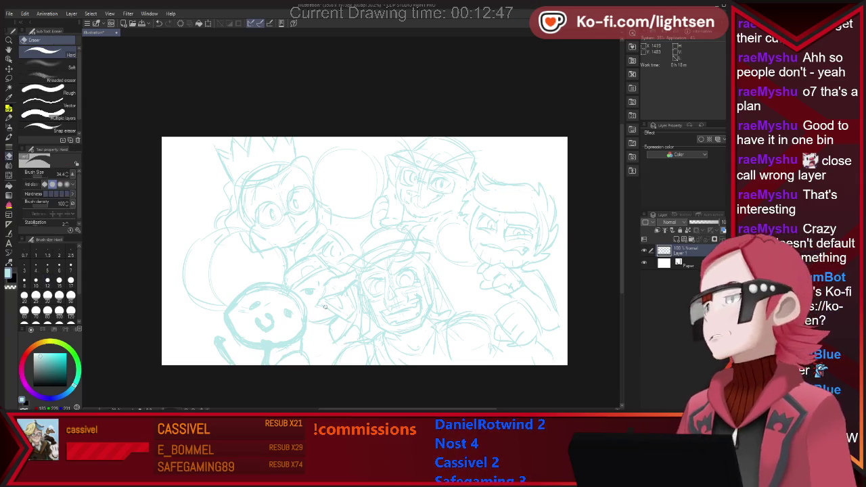
key("p")
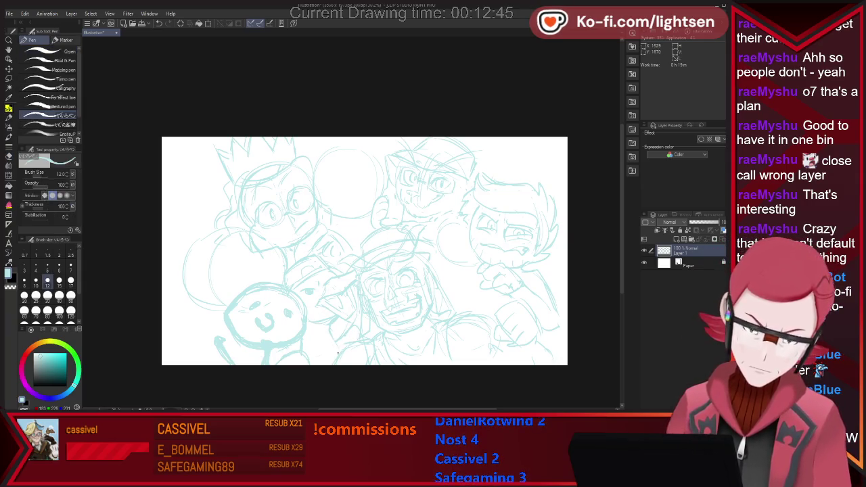
key("e")
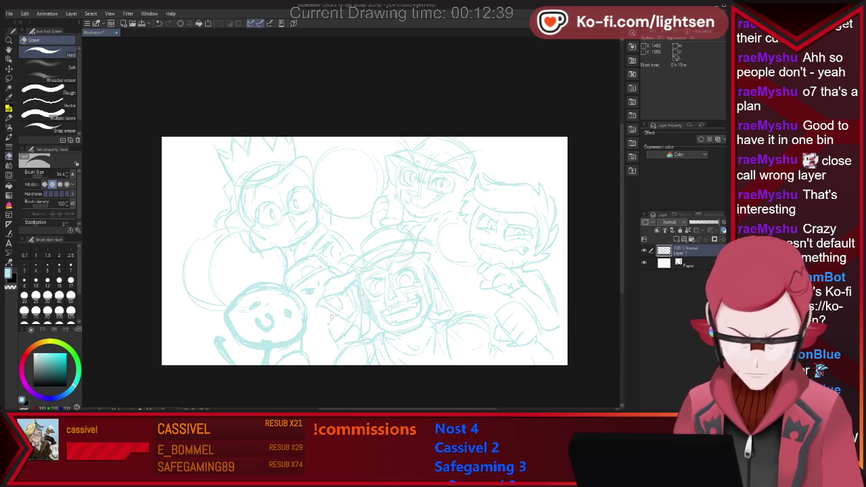
key("p")
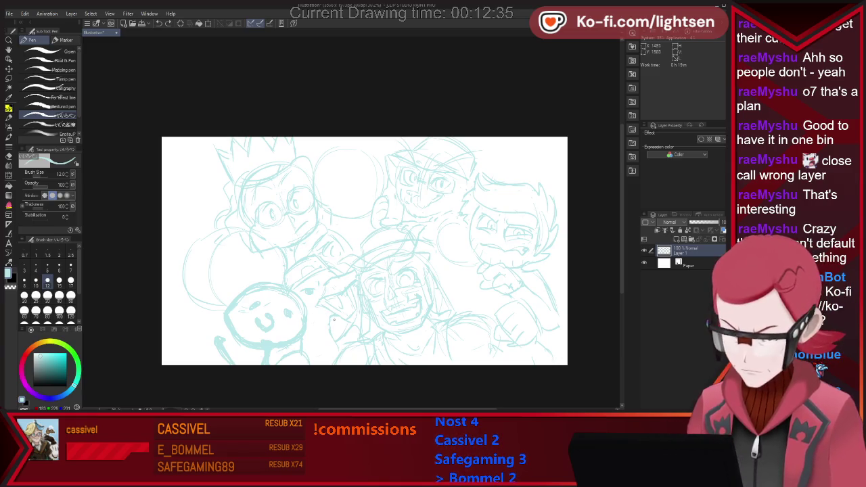
Step: Tidy the grinning character's sketch lines by erasing and redrawing them
key("e")
key("p")
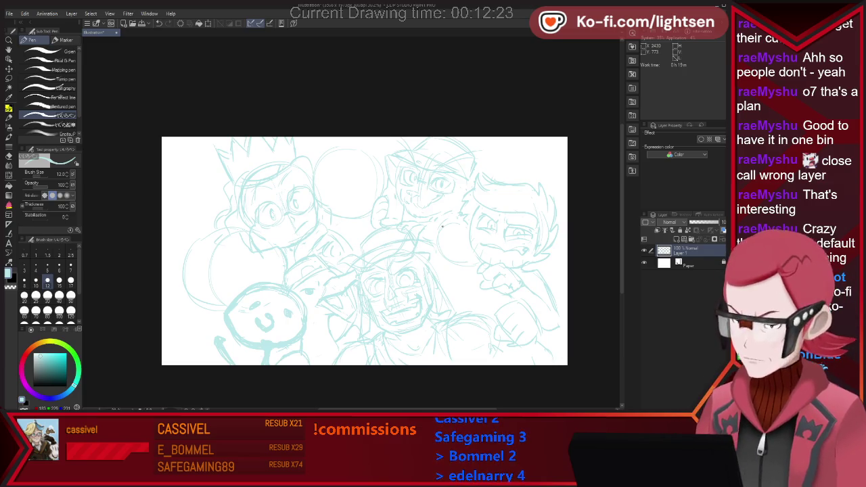
key("e")
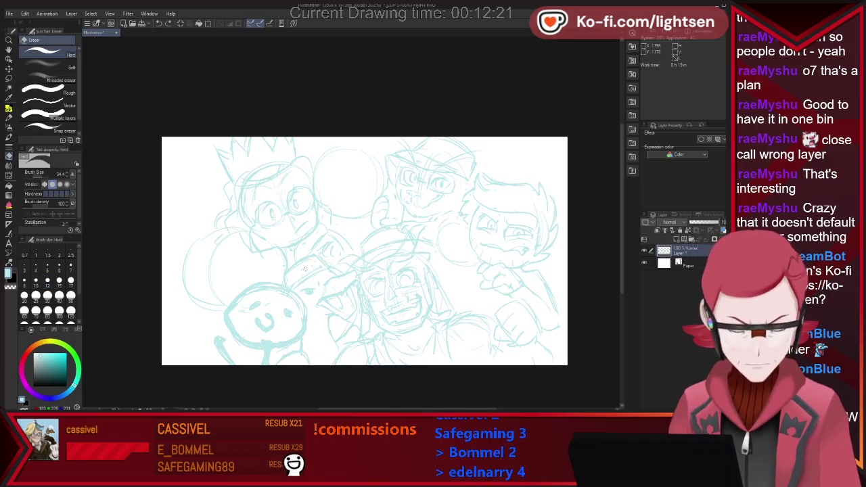
key("p")
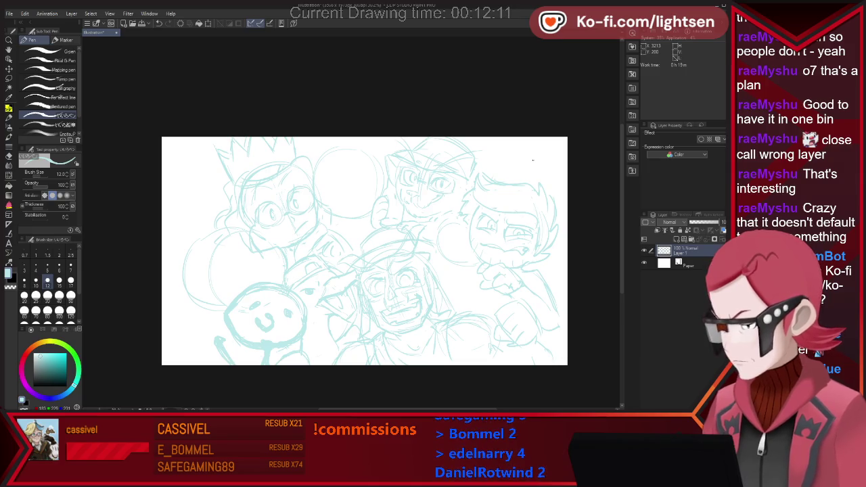
key("e")
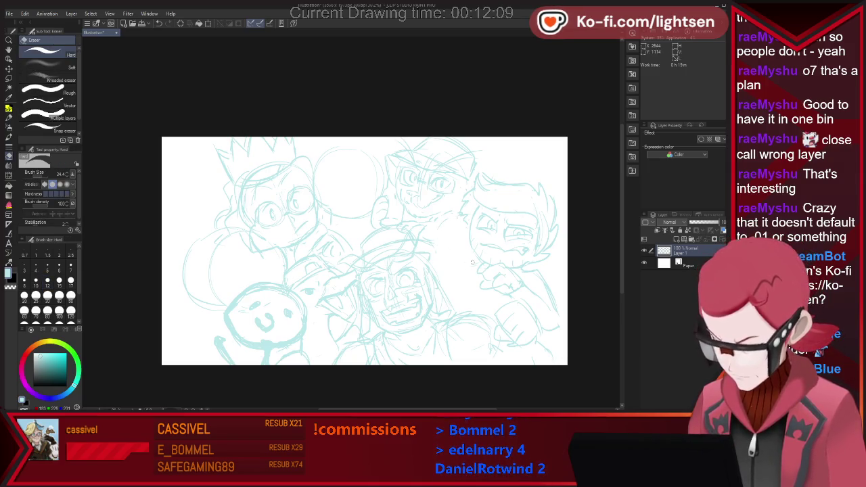
key("p")
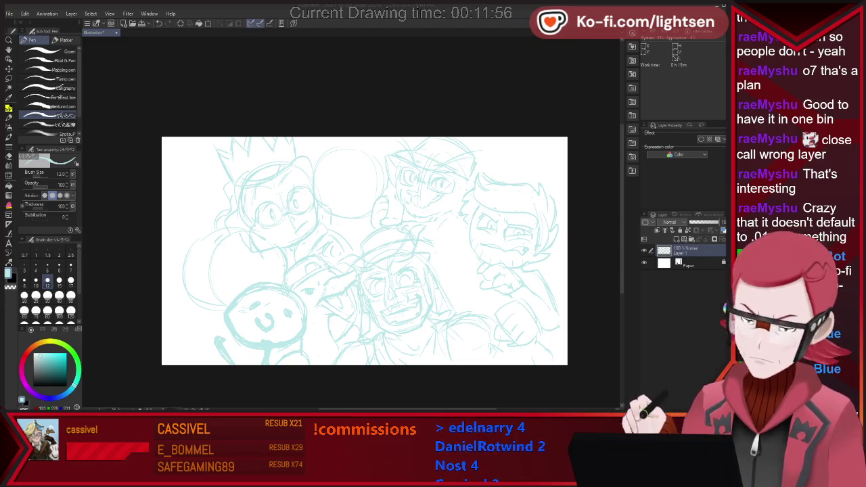
key("m")
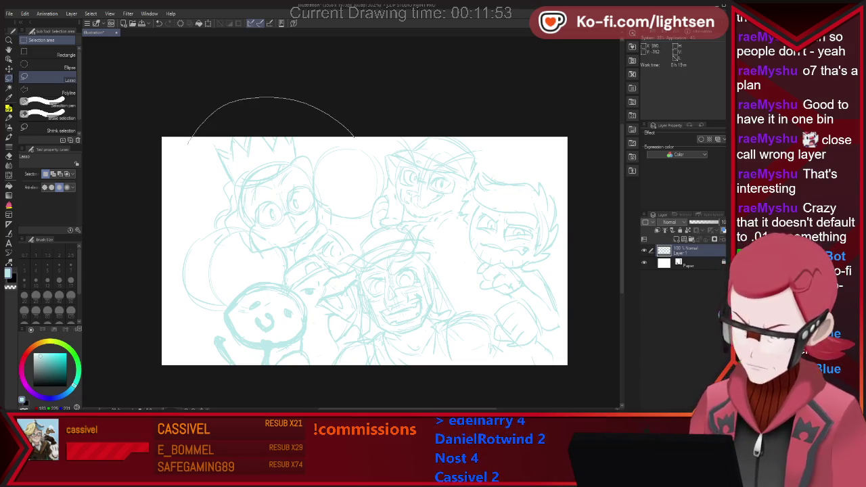
Step: Lasso the left characters, move them about 28 px left, and deselect
mouse_move(240, 385)
left_mouse_down()
mouse_move(553, 371)
mouse_move(559, 348)
mouse_move(517, 299)
mouse_move(447, 253)
left_mouse_up()
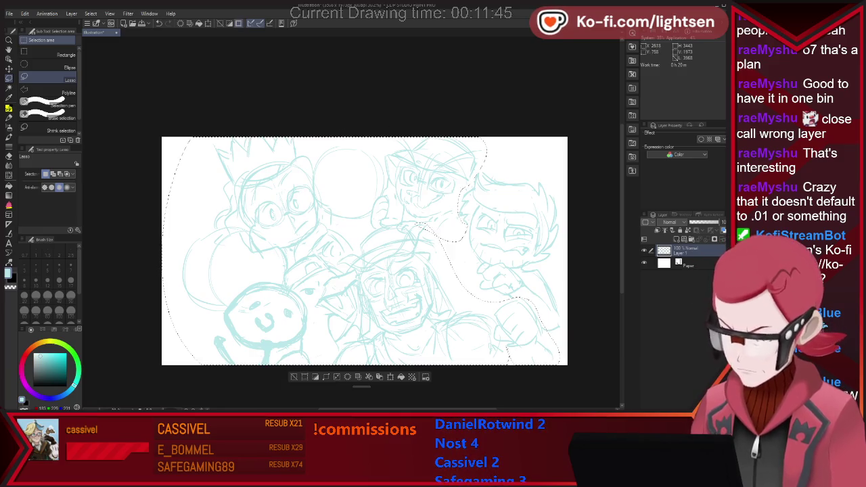
key("ctrl+t")
left_click_drag(360, 250, 345, 245)
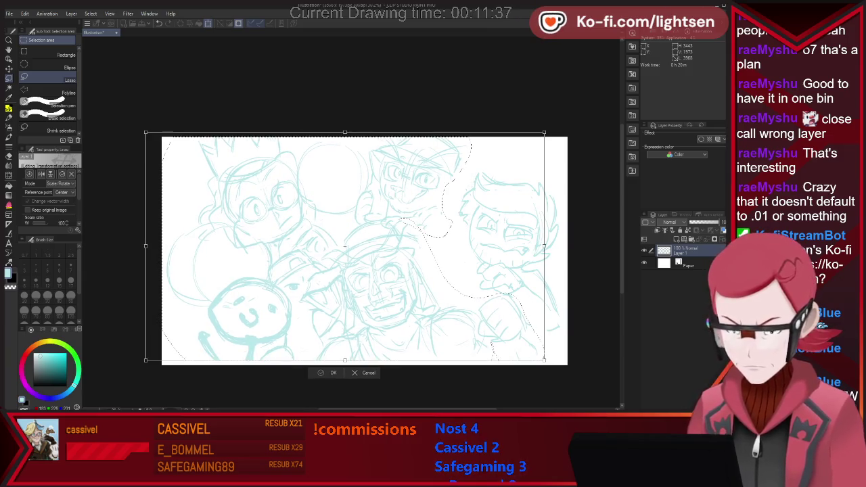
key("Return")
key("ctrl+z")
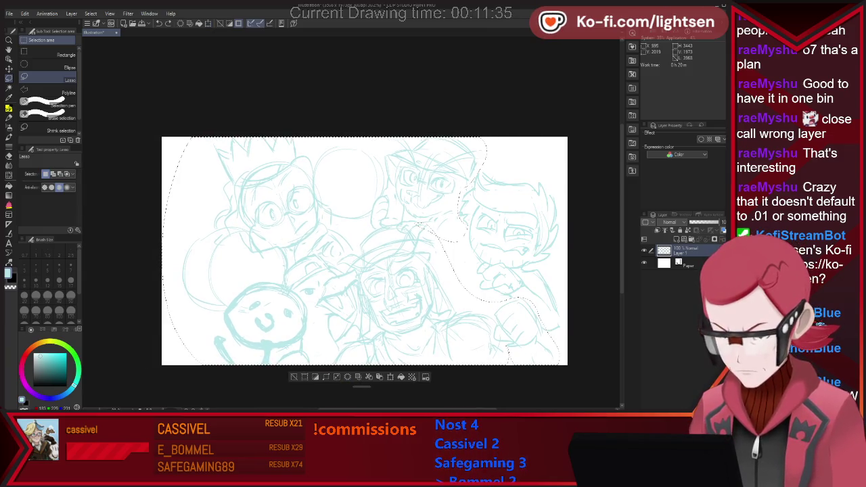
key("ctrl+t")
left_click_drag(379, 251, 360, 251)
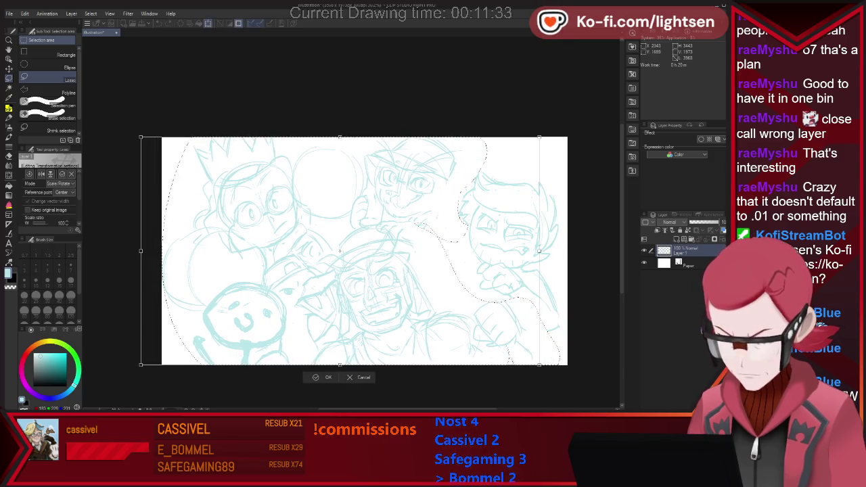
key("Return")
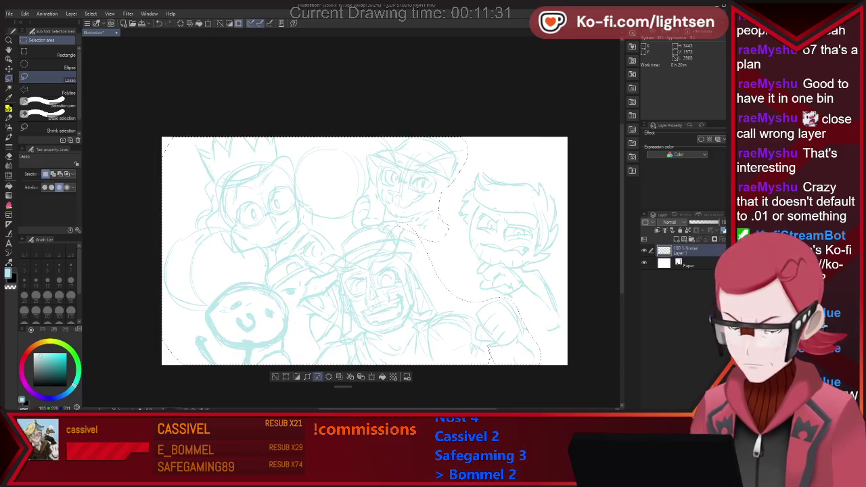
key("ctrl+d")
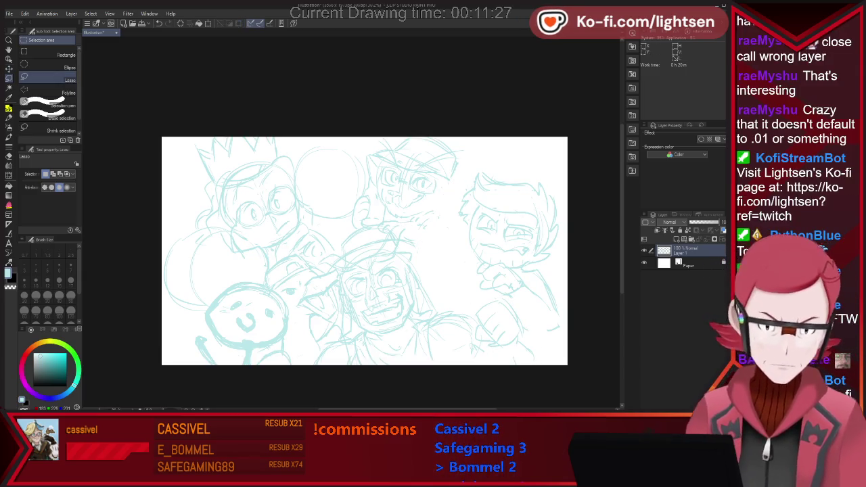
Step: Move the lassoed right-hand character slightly up and left, then deselect
mouse_move(503, 161)
left_mouse_down()
mouse_move(491, 296)
mouse_move(504, 161)
left_mouse_up()
key("ctrl+t")
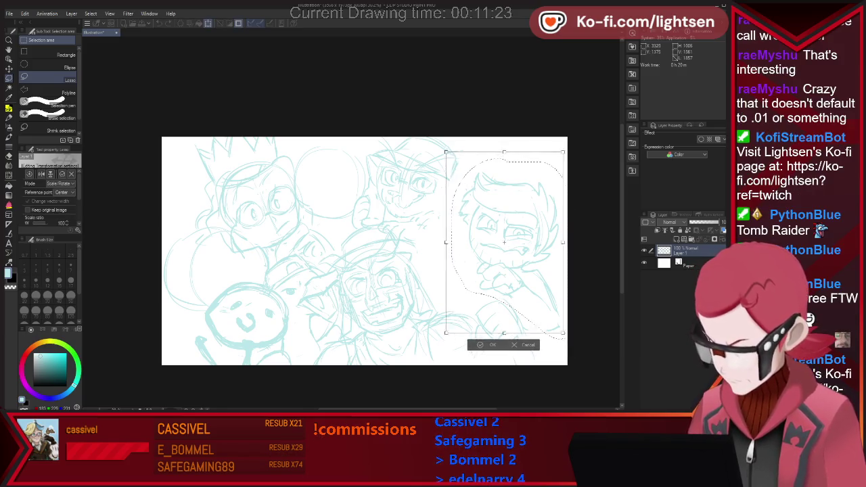
left_click_drag(508, 248, 503, 233)
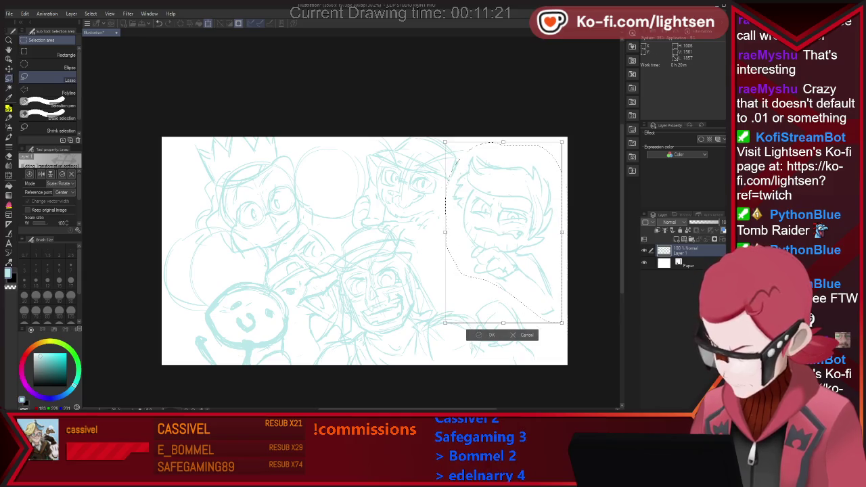
key("Return")
key("ctrl+d")
key("p")
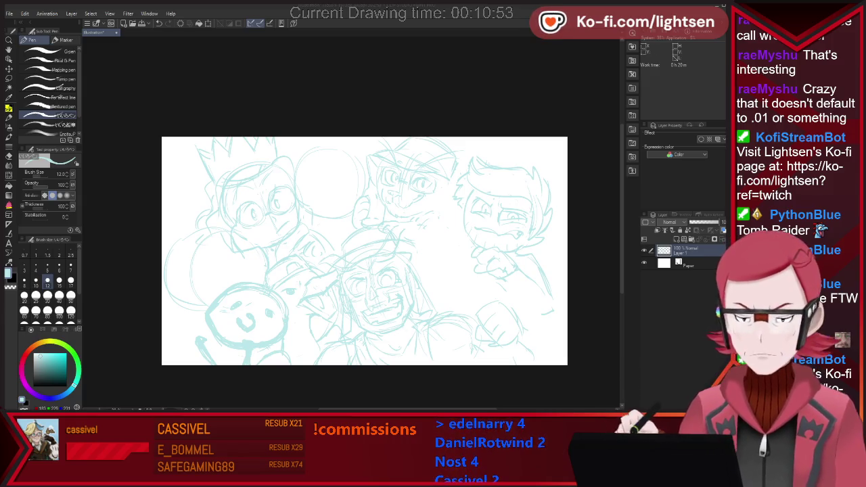
Step: Touch up the sketch, undoing a stray stroke near the canvas's left edge
key("e")
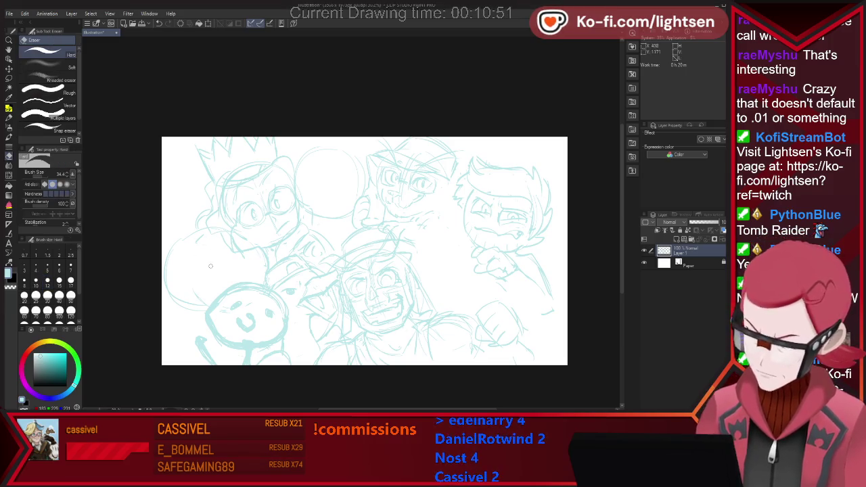
key("p")
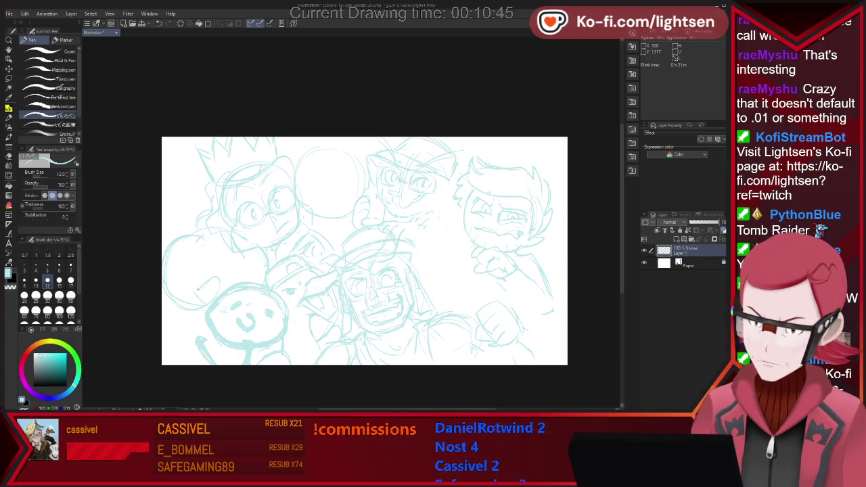
left_click_drag(180, 265, 163, 284)
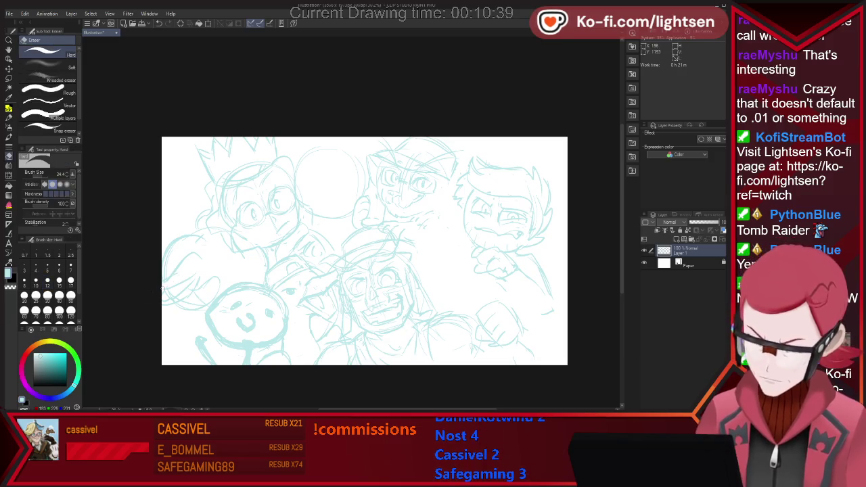
key("ctrl+z")
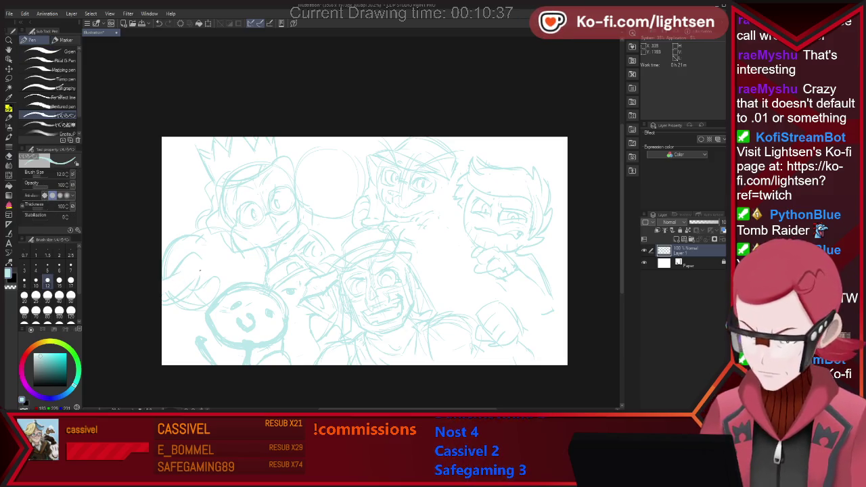
key("e")
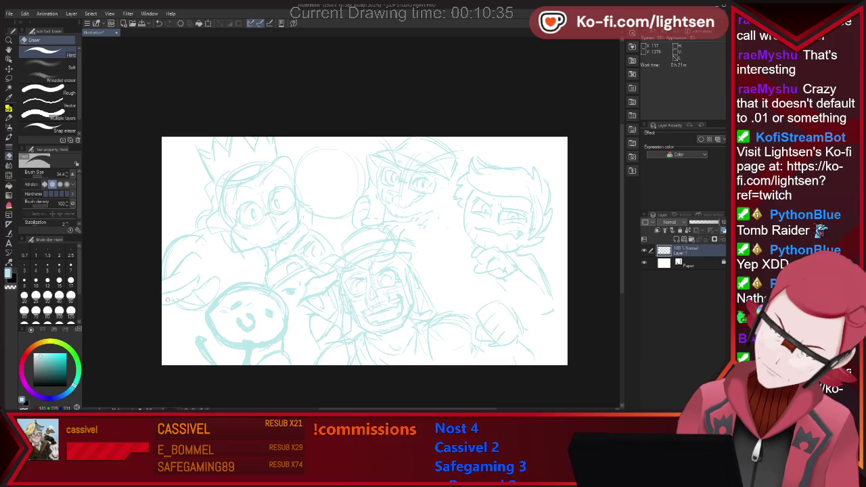
key("p")
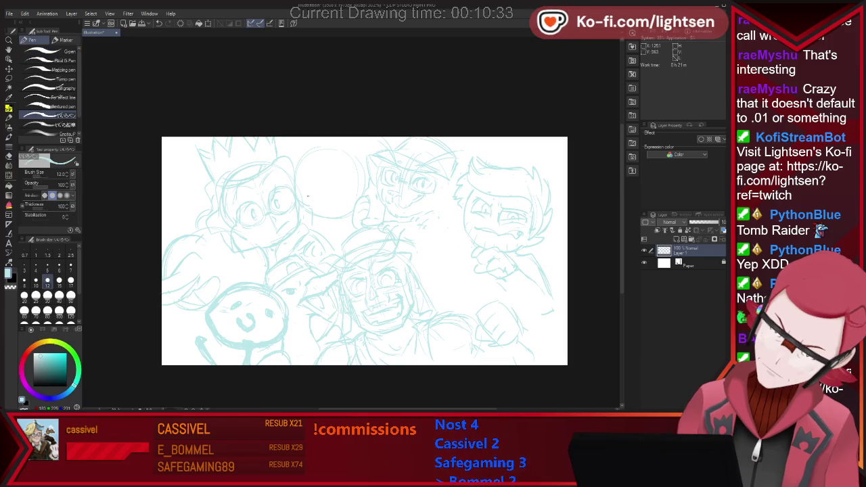
key("e")
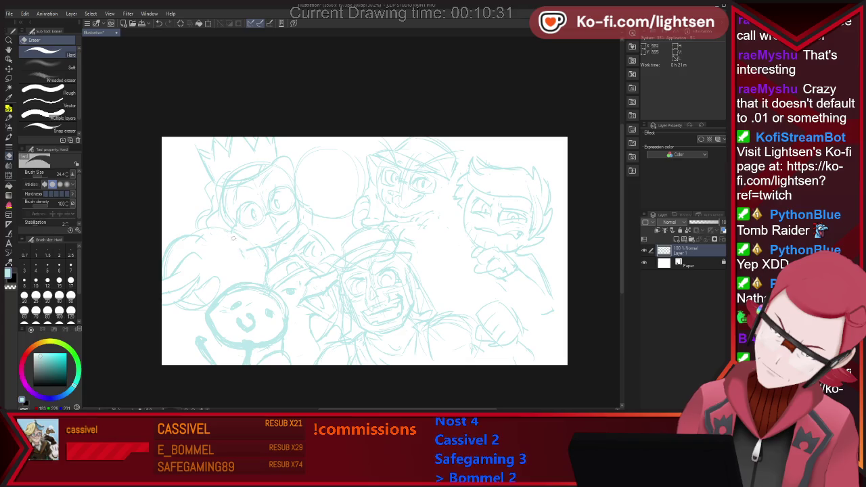
key("p")
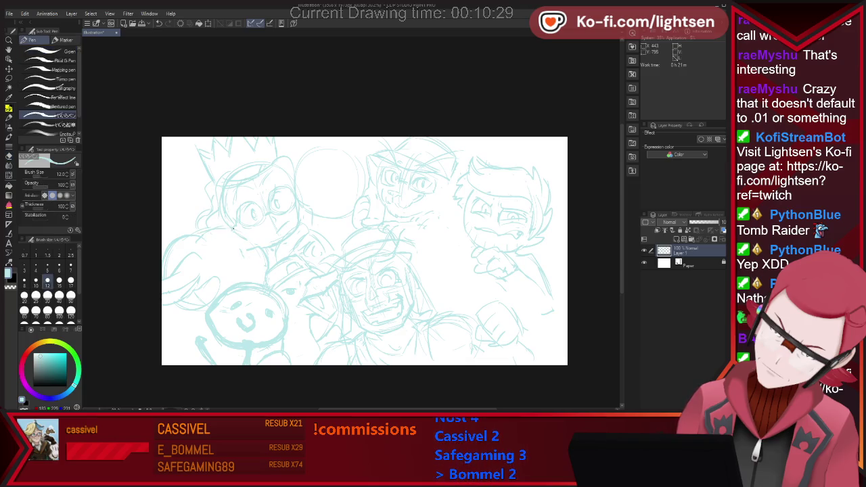
key("e")
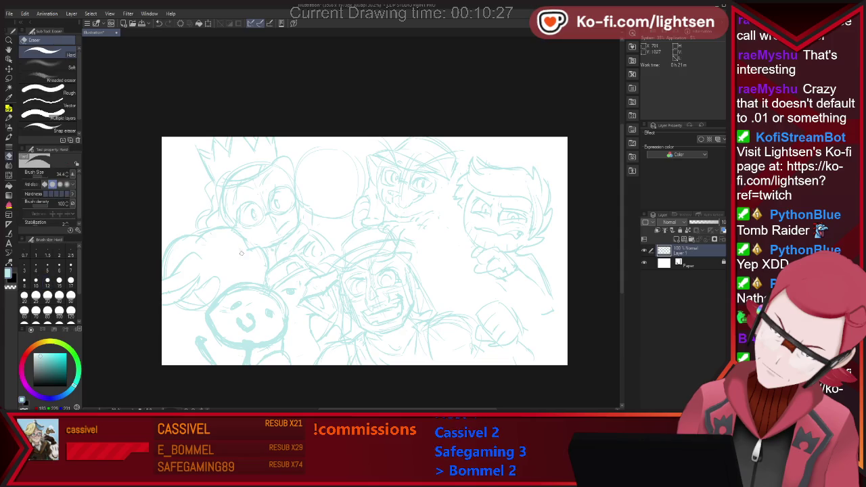
key("p")
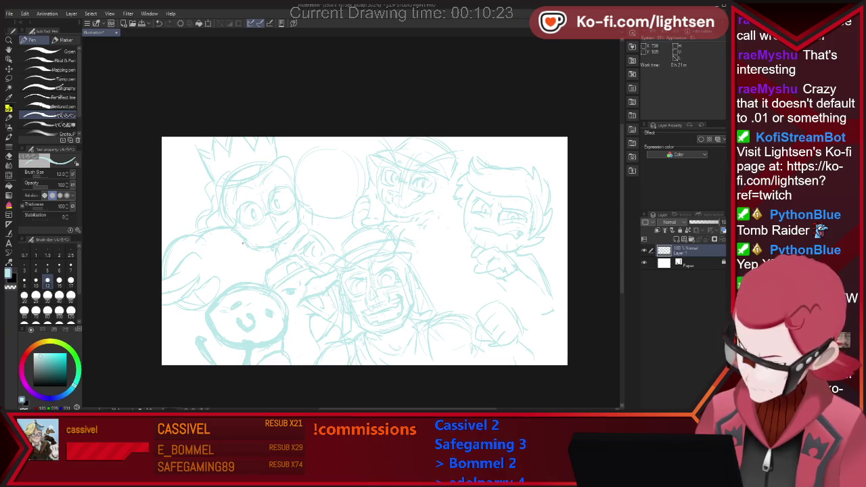
key("e")
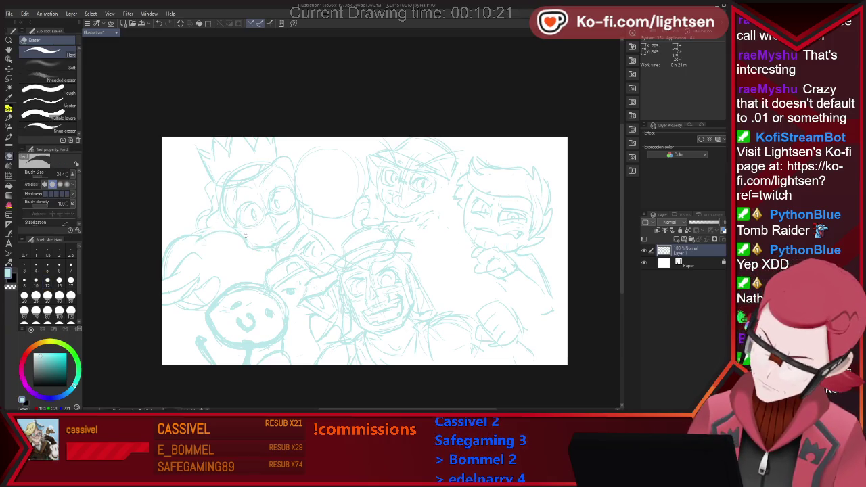
key("p")
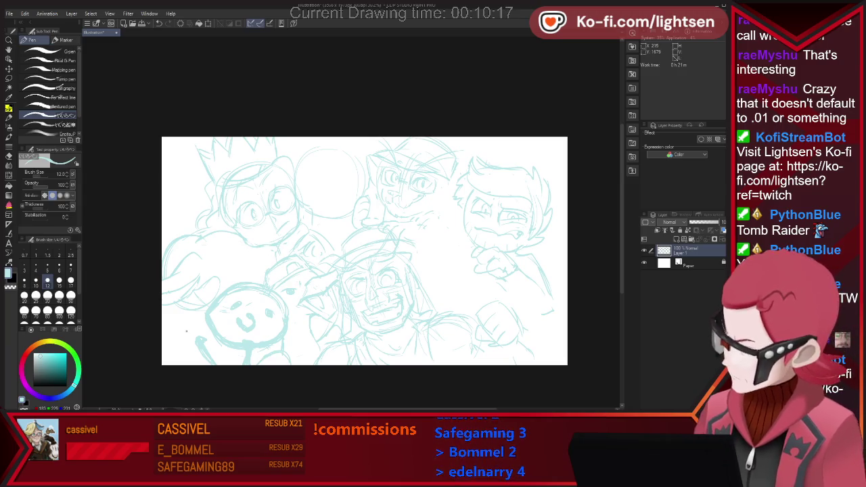
Step: Shift the whole sketch layer about 19 px right and confirm the transform
key("ctrl+t")
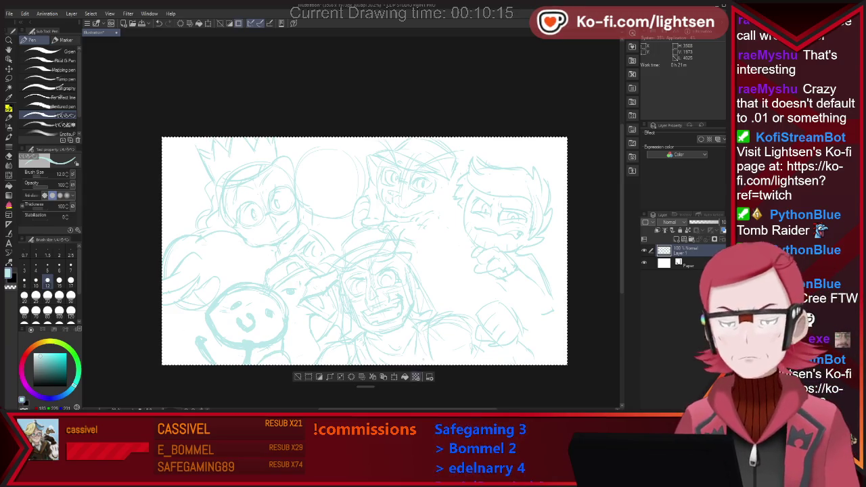
left_click_drag(364, 250, 377, 251)
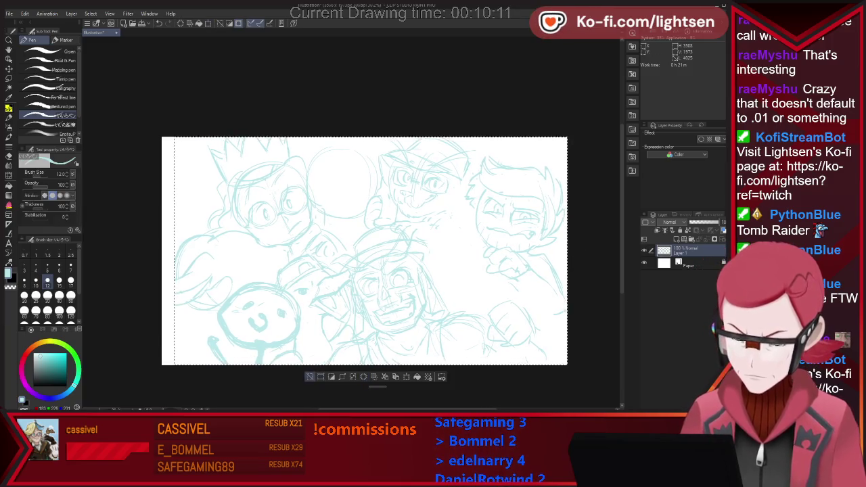
left_click(364, 377)
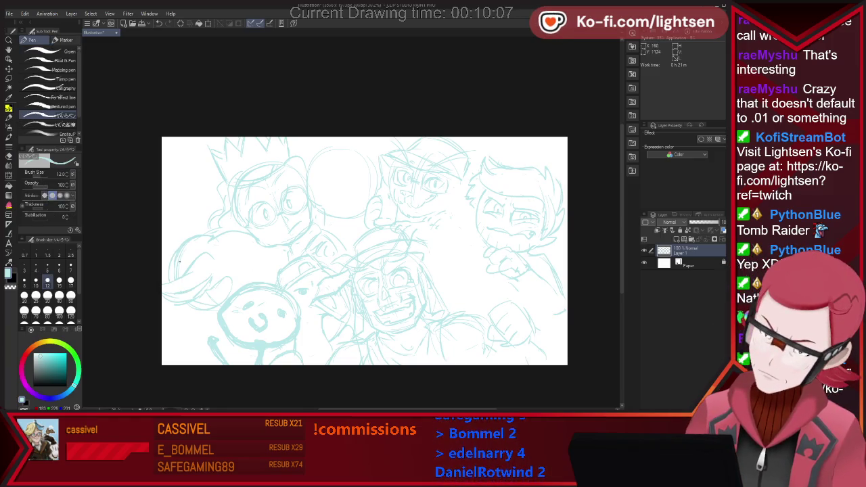
Step: Rough in more lines on the right-side figures, erasing mistakes as needed
key("e")
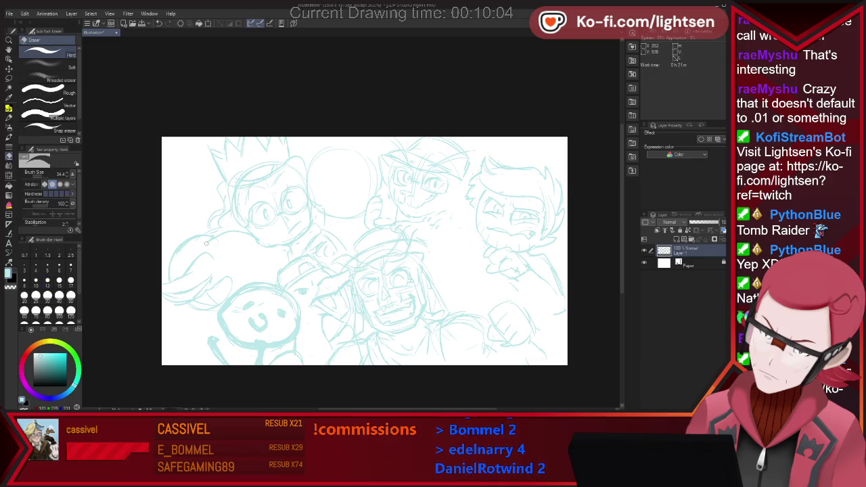
key("p")
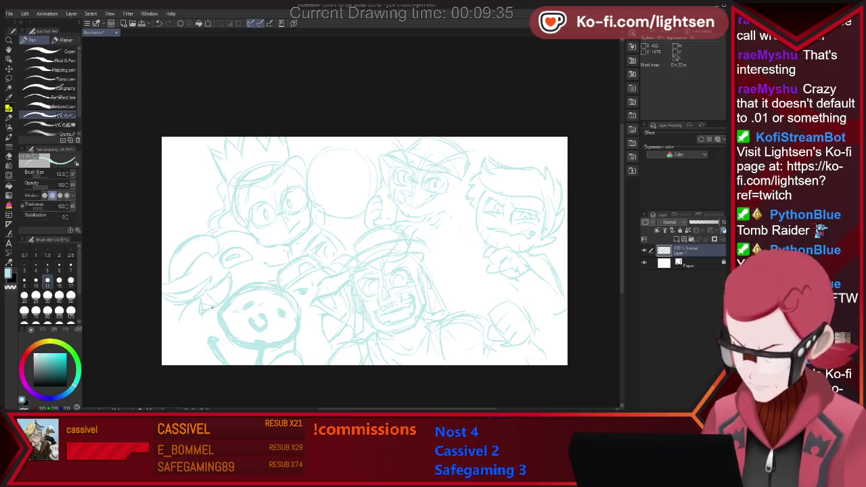
key("e")
key("p")
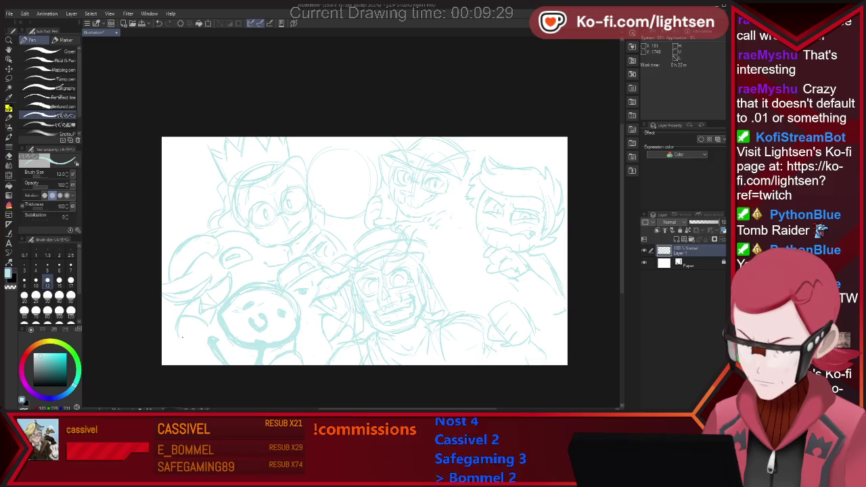
key("e")
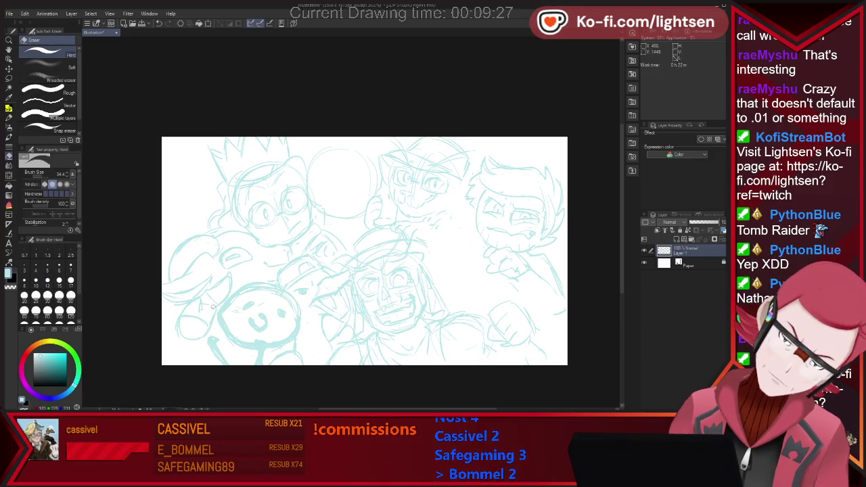
key("p")
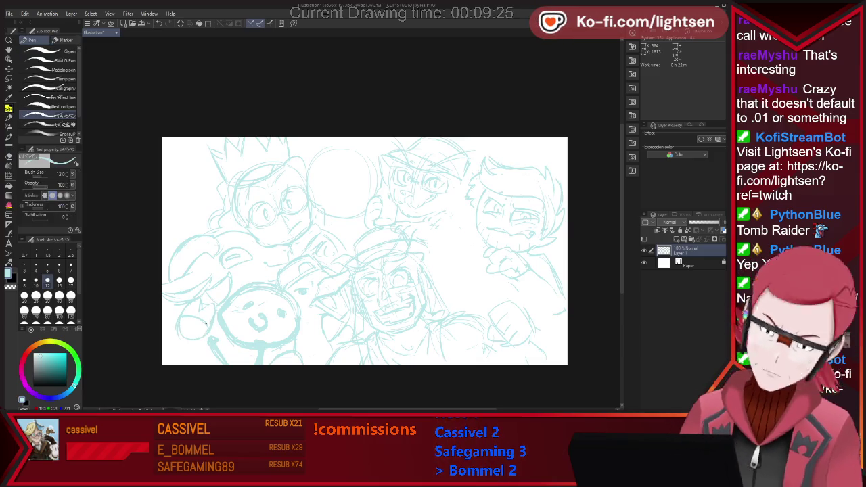
Step: Sketch a raised fist near the bottom, cleaning up lines with the eraser
key("e")
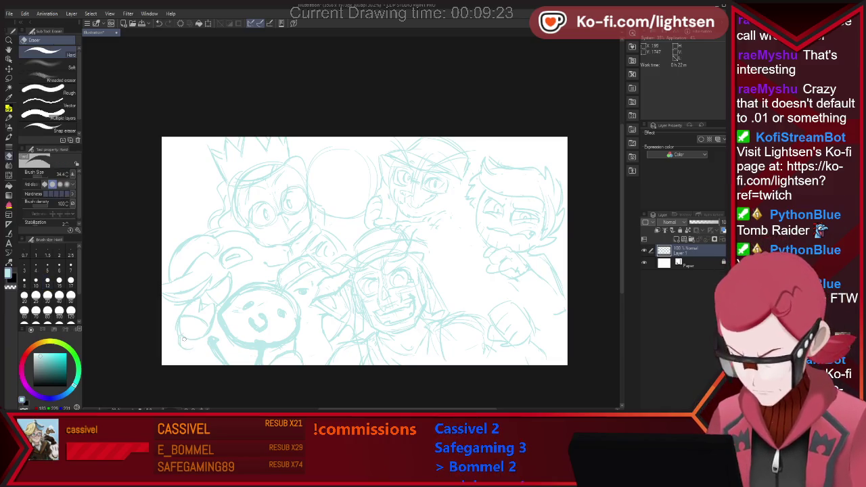
key("p")
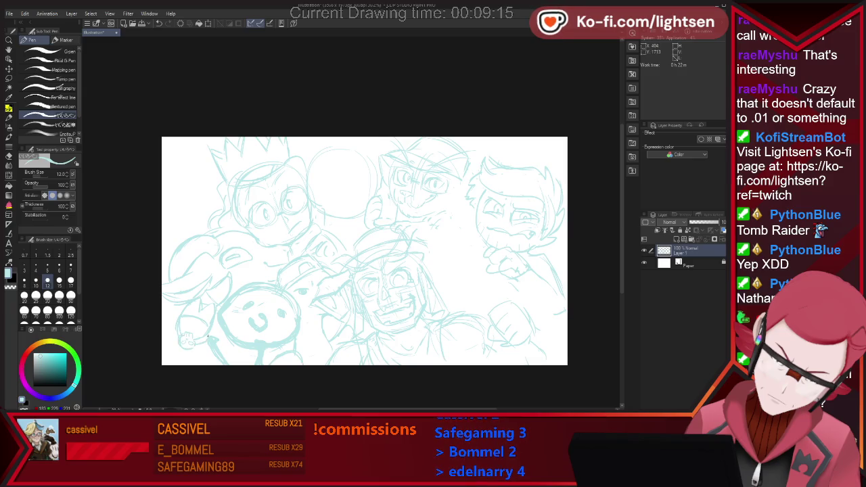
key("e")
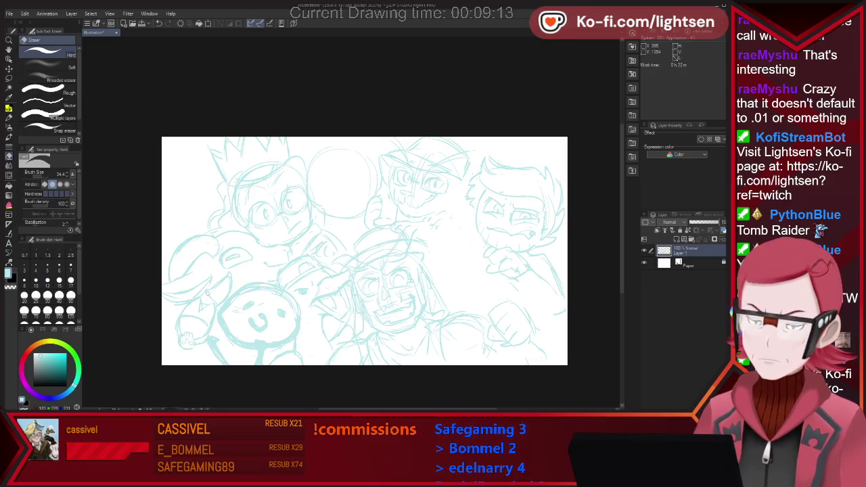
key("p")
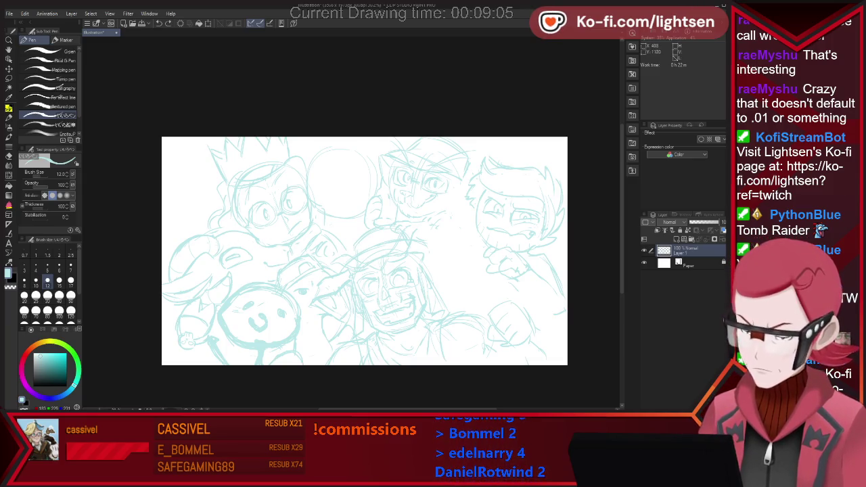
key("e")
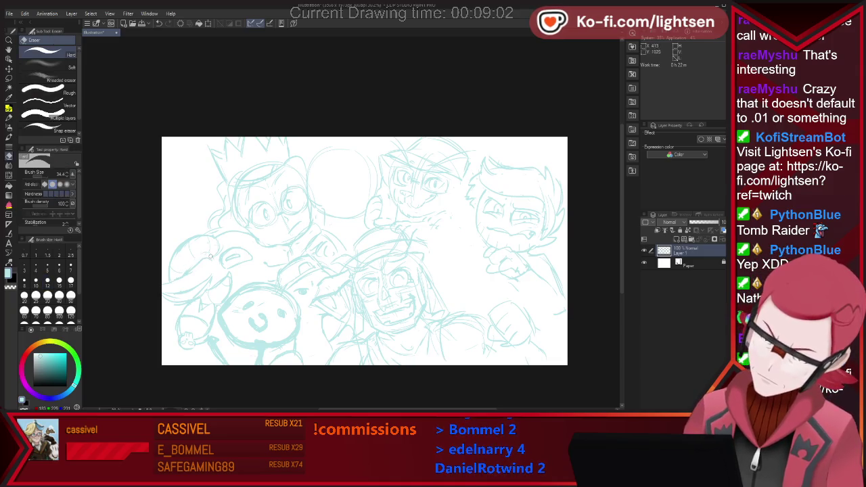
key("p")
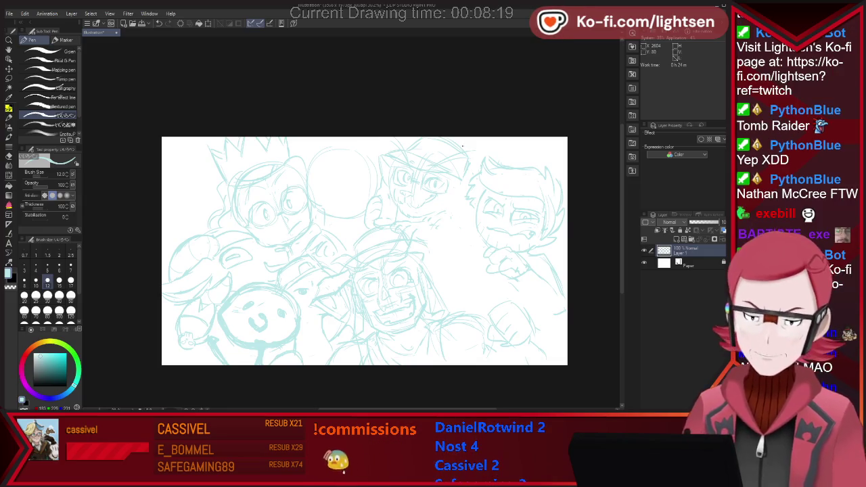
Step: Add detail to the left-hand characters, erasing and redrawing sketch lines
key("e")
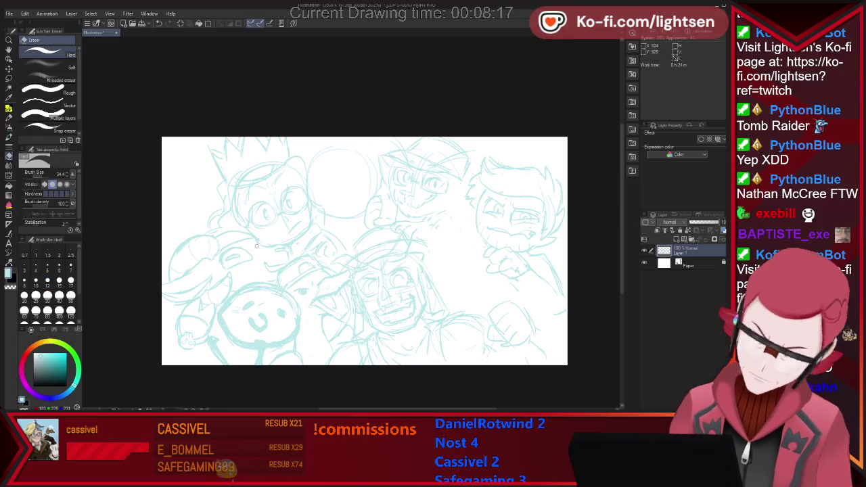
key("p")
key("e")
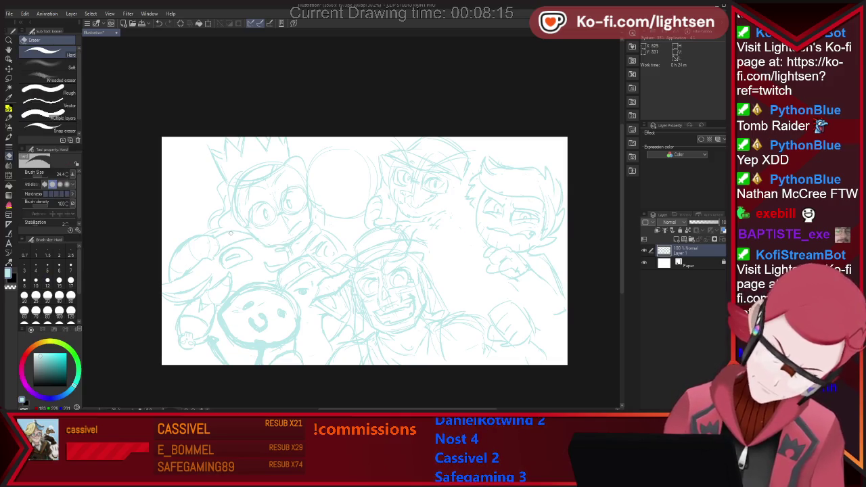
key("p")
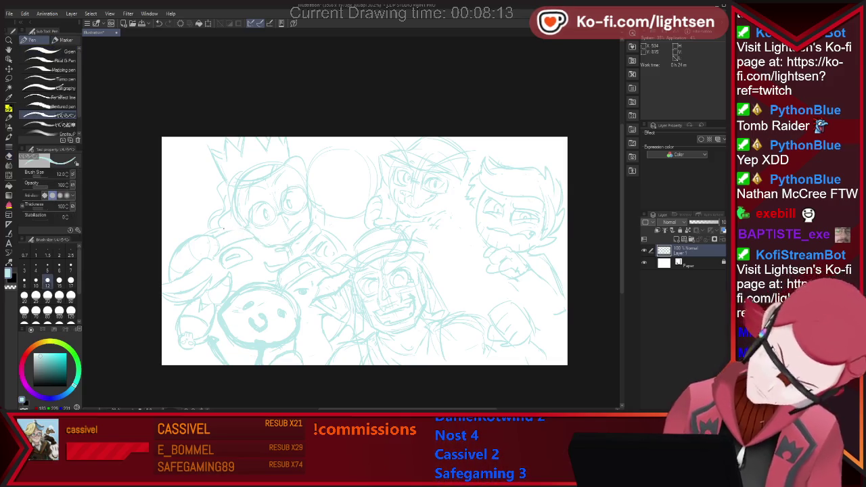
key("e")
key("p")
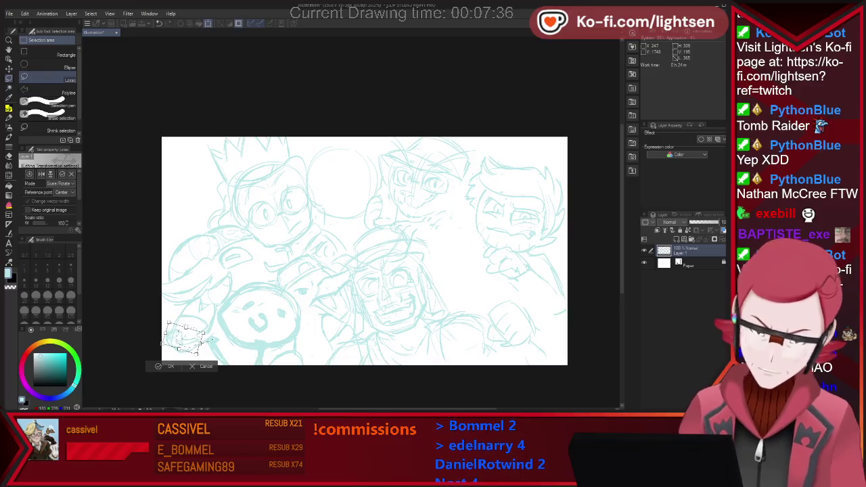
Step: Delete the lassoed scribble in the bottom-left corner and begin redrawing there
key("Delete")
key("e")
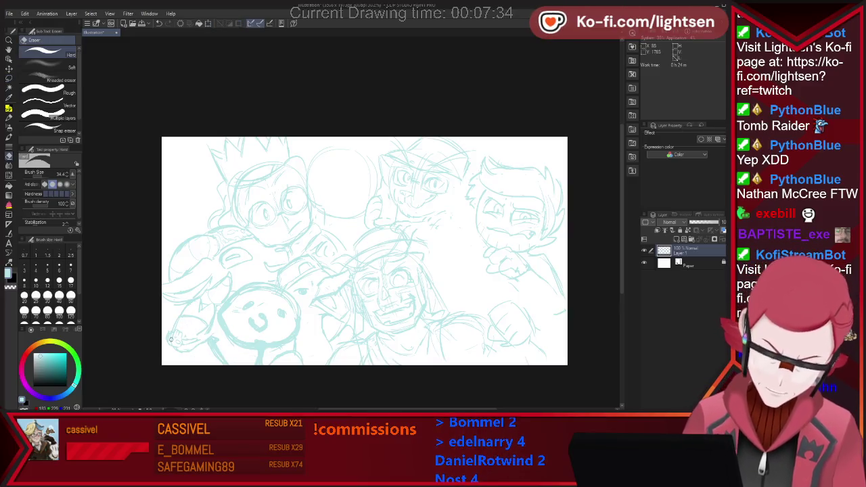
key("p")
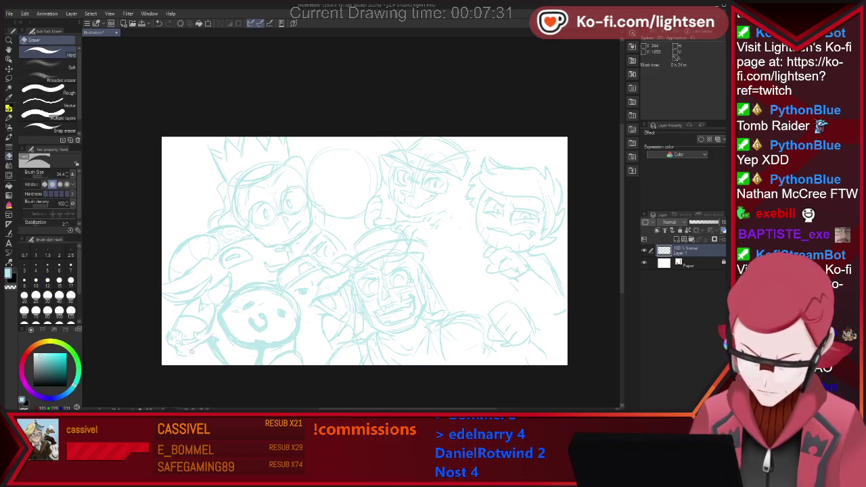
key("e")
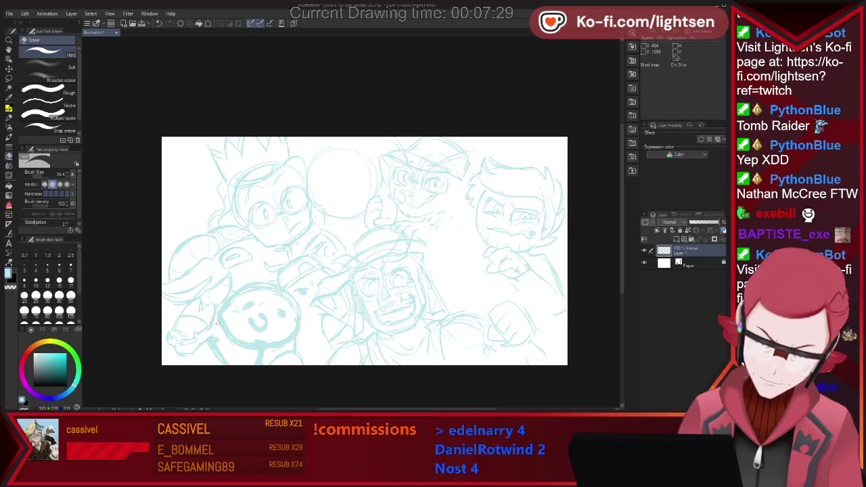
key("p")
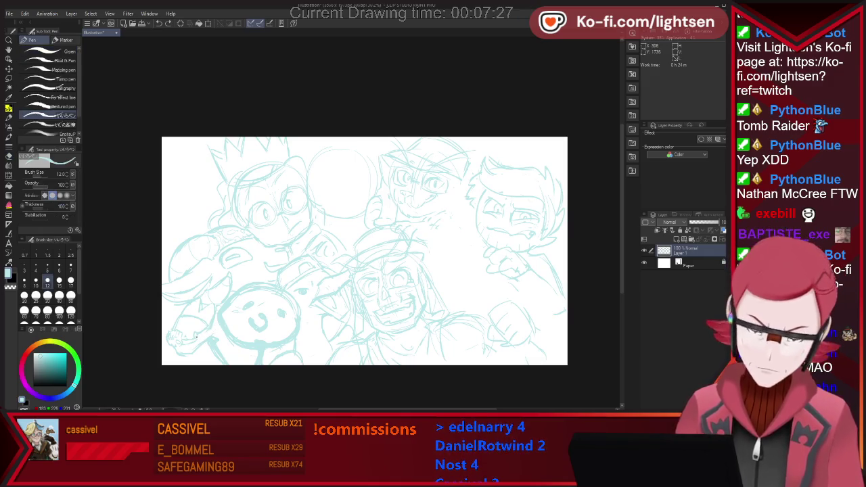
Step: Sketch new rough lines in the bottom-left corner, erasing as needed
key("e")
key("p")
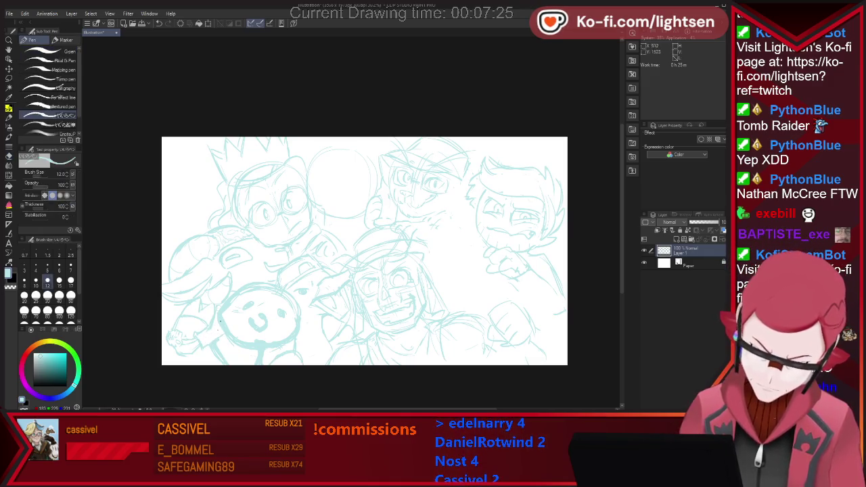
key("e")
key("p")
key("e")
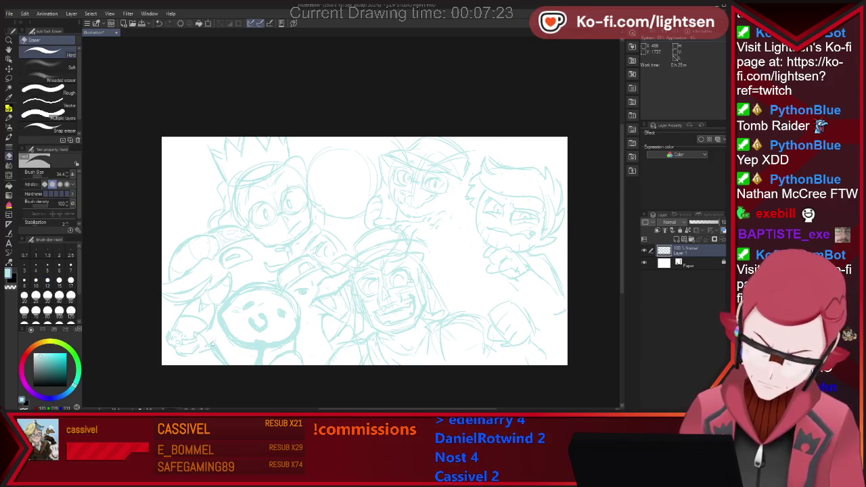
key("p")
key("e")
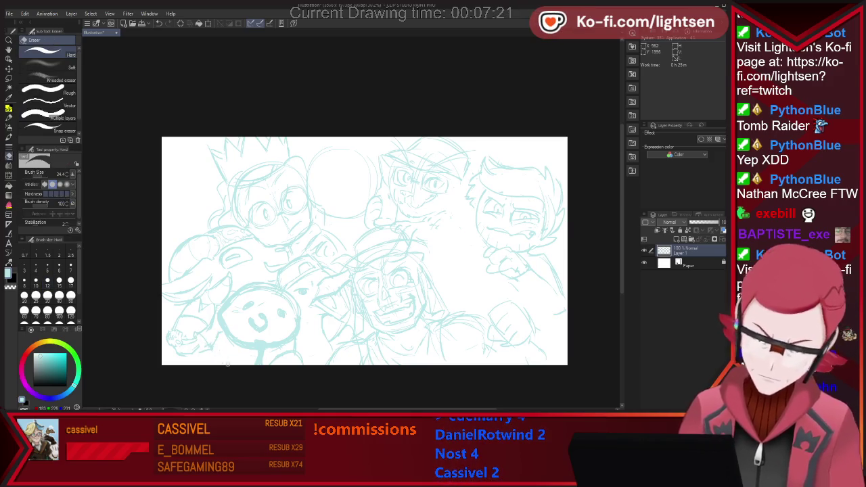
key("p")
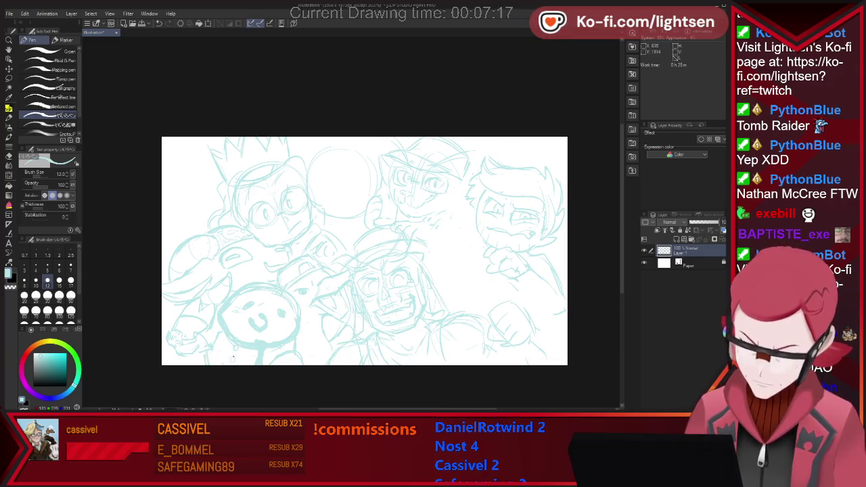
key("e")
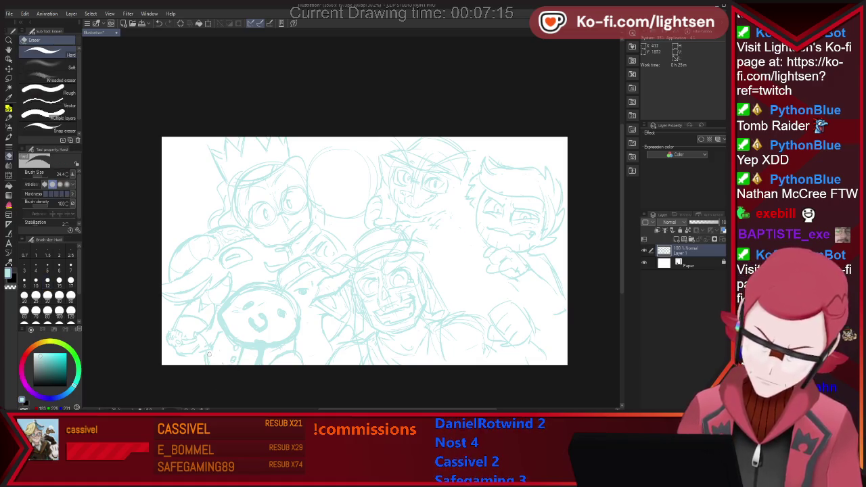
key("p")
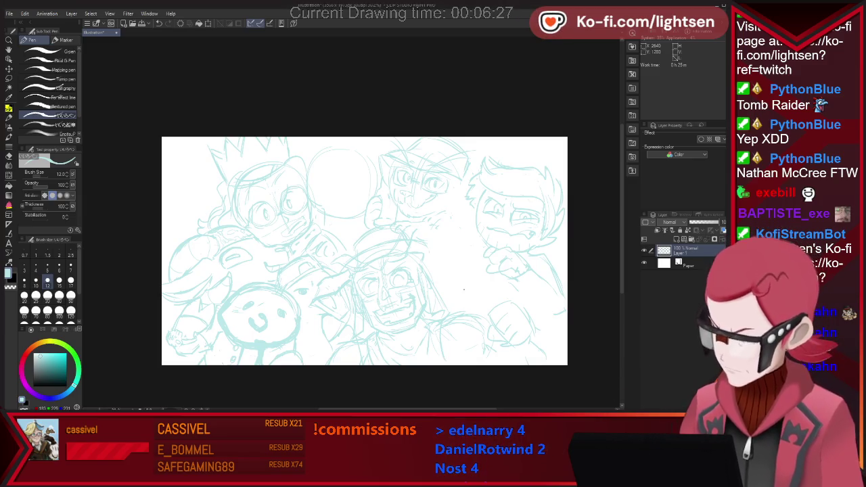
Step: Add a short sketch stroke near the right character's arm
left_click_drag(416, 236, 462, 230)
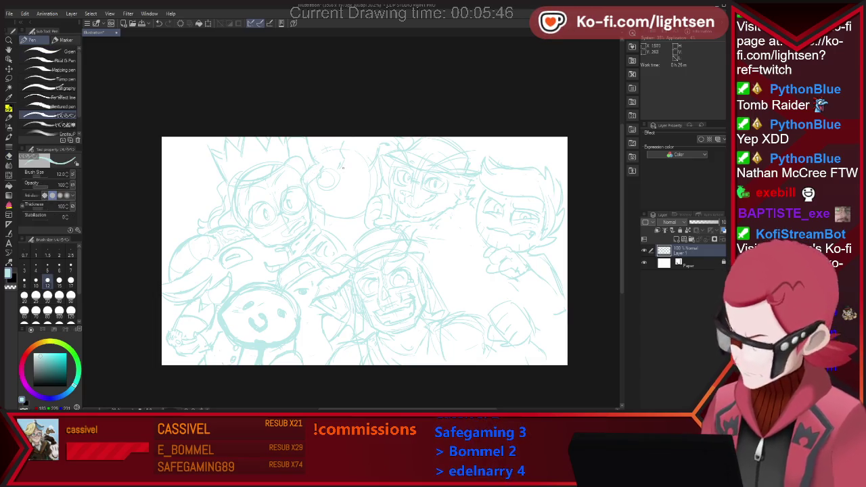
Step: Sketch eyes in the top-centre round head, erasing and redrawing lines
key("e")
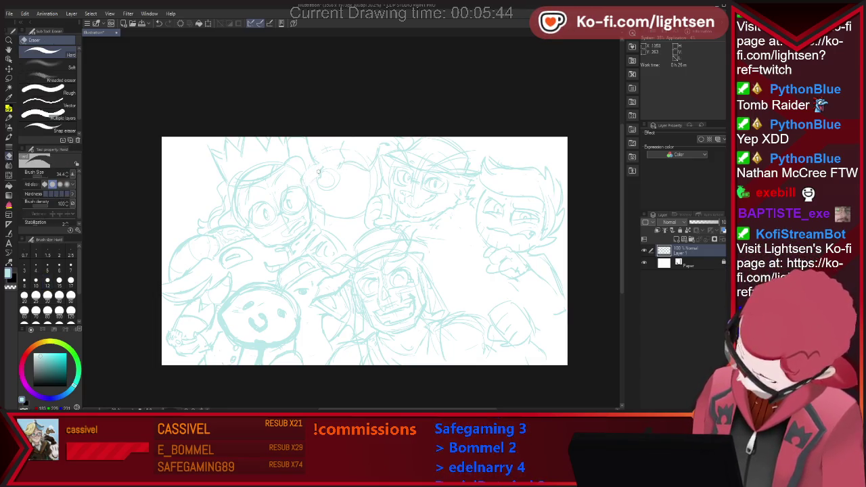
key("p")
key("e")
key("p")
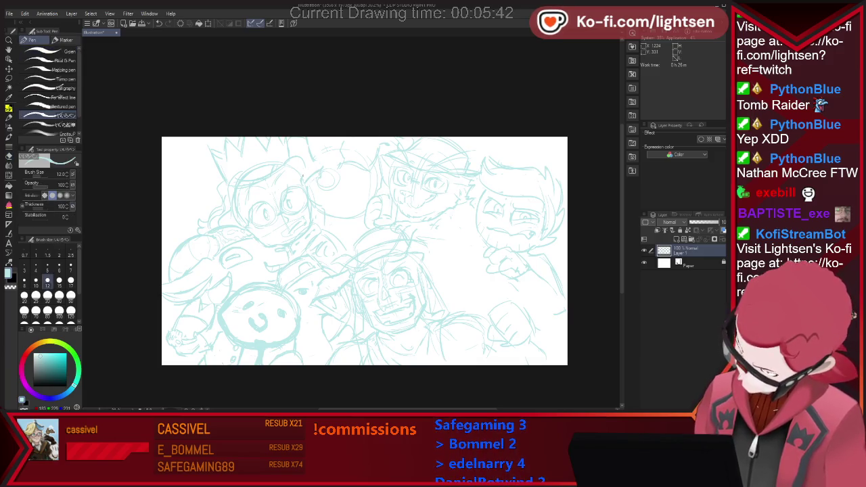
key("e")
key("p")
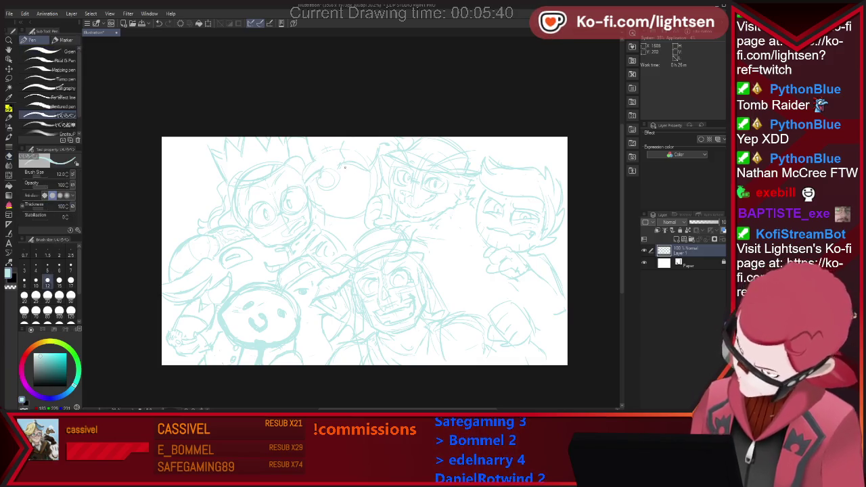
key("e")
key("p")
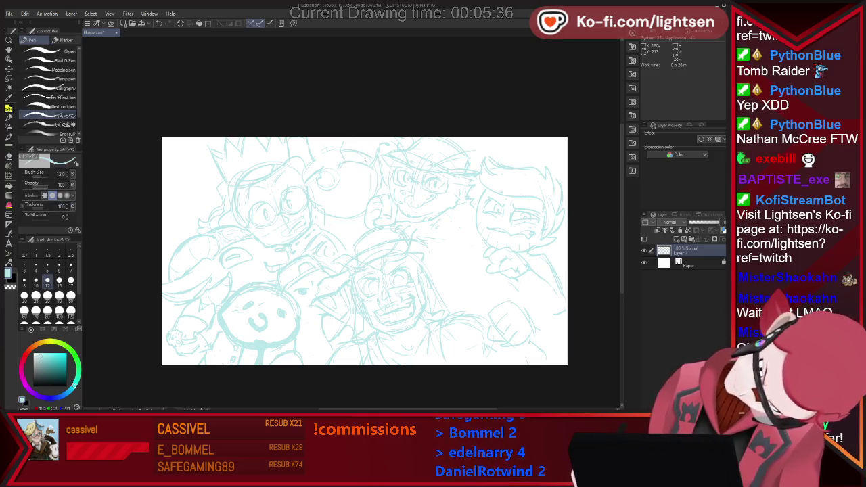
Step: Finish the wide toothy grin and round nose with a size 12 pen
key("e")
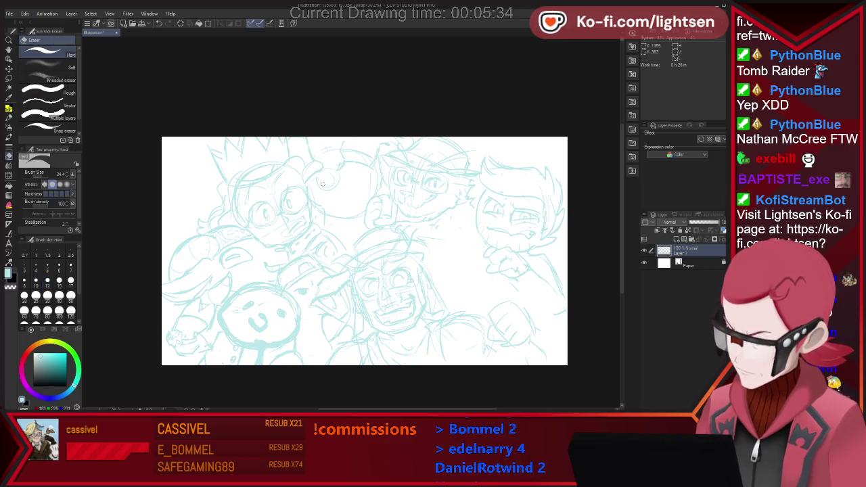
key("p")
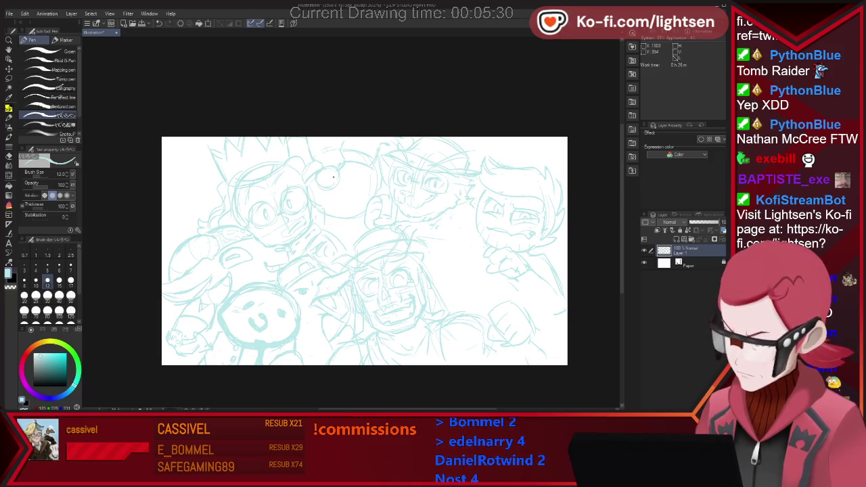
key("e")
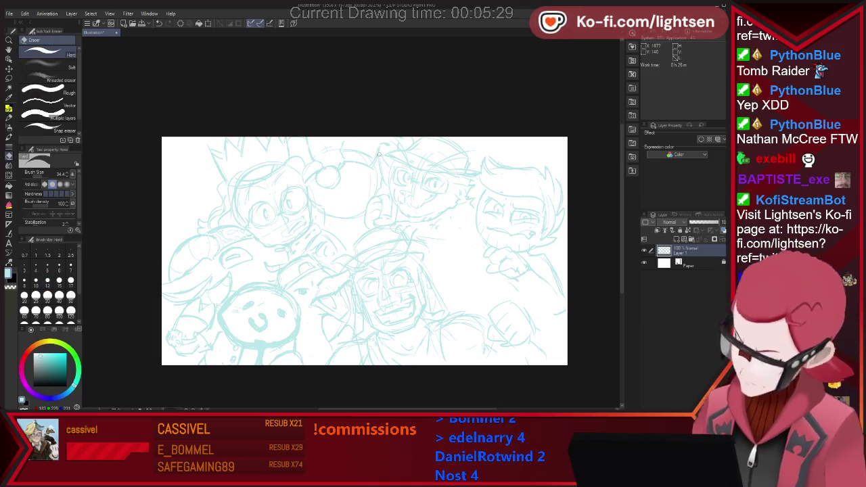
key("p")
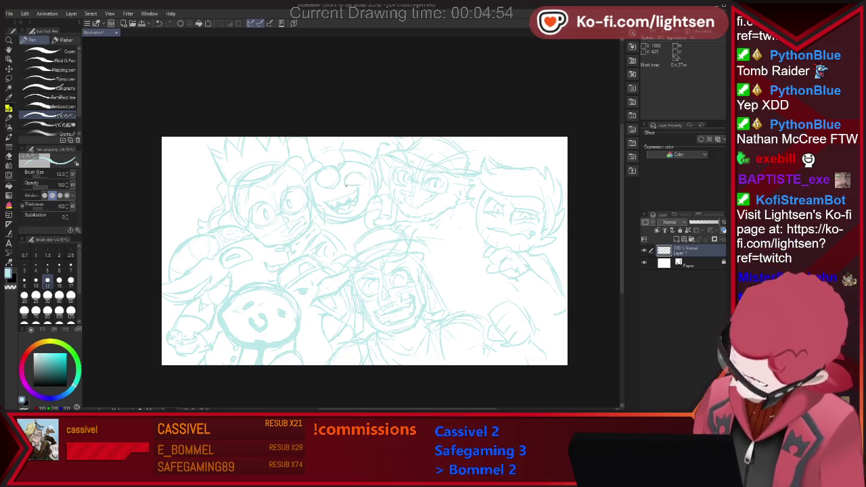
key("e")
key("p")
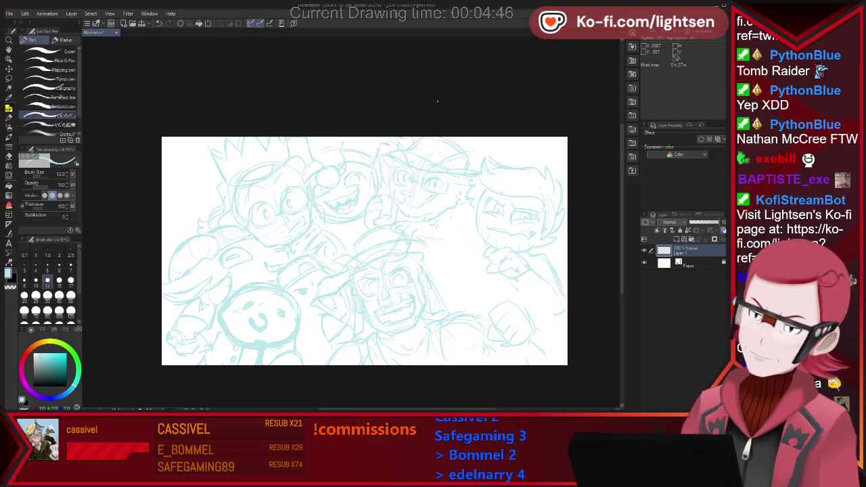
Step: Lasso the small round shape above the top-centre head, scale it to 86%, and deselect
key("m")
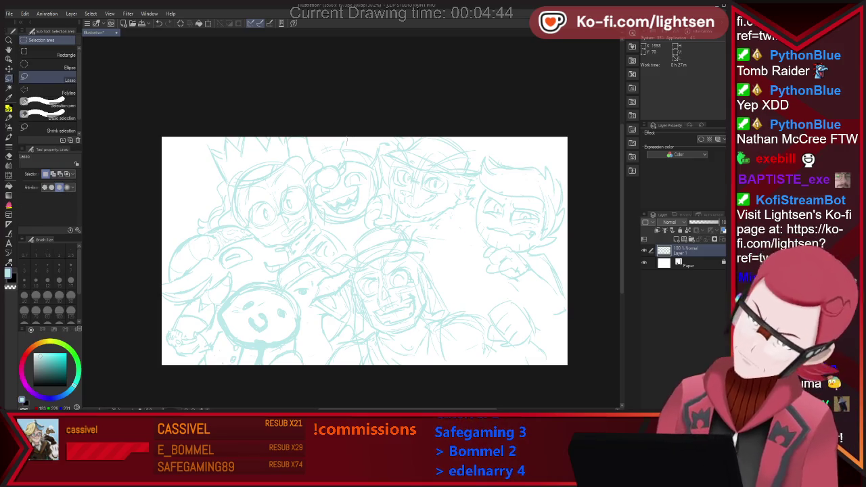
mouse_move(304, 129)
left_mouse_down()
mouse_move(313, 169)
mouse_move(346, 139)
left_mouse_up()
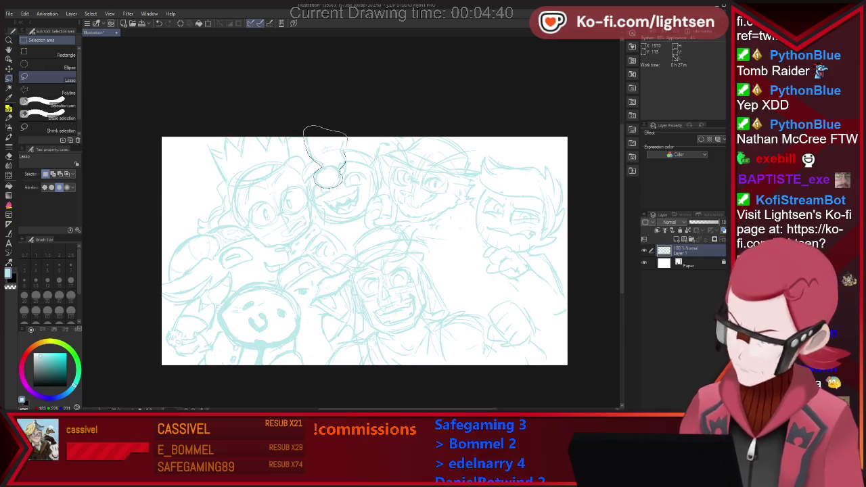
key("ctrl+t")
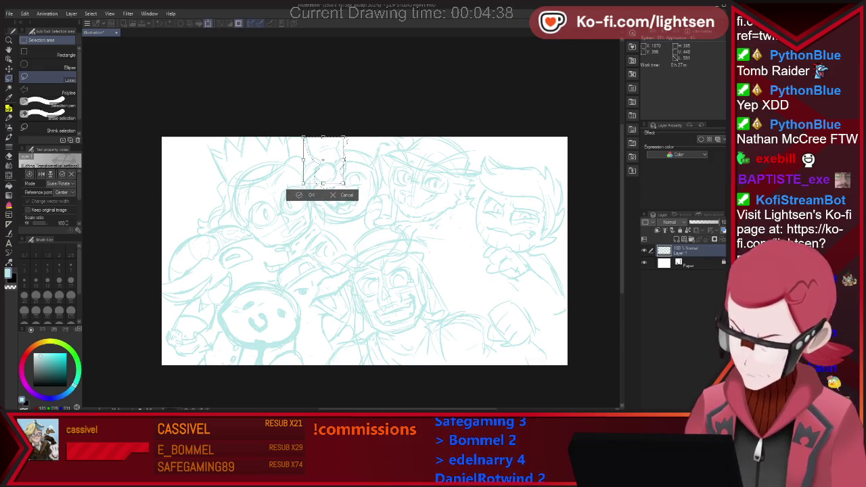
left_click_drag(343, 182, 339, 178)
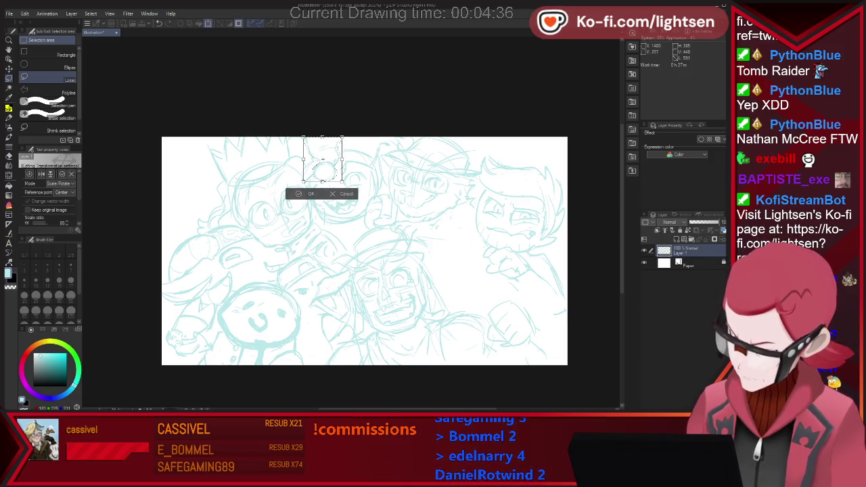
key("Return")
key("ctrl+d")
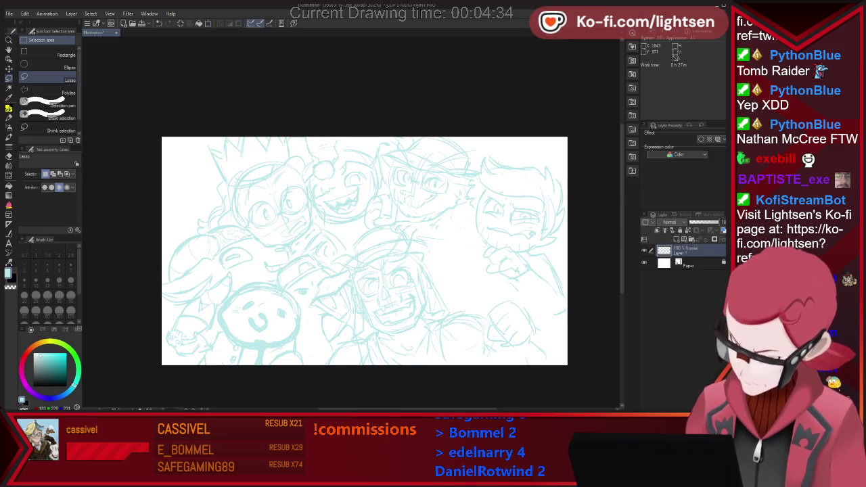
Step: Refine the grinning top-centre head and neighbouring crowned figure with light-blue pen and eraser strokes
key("p")
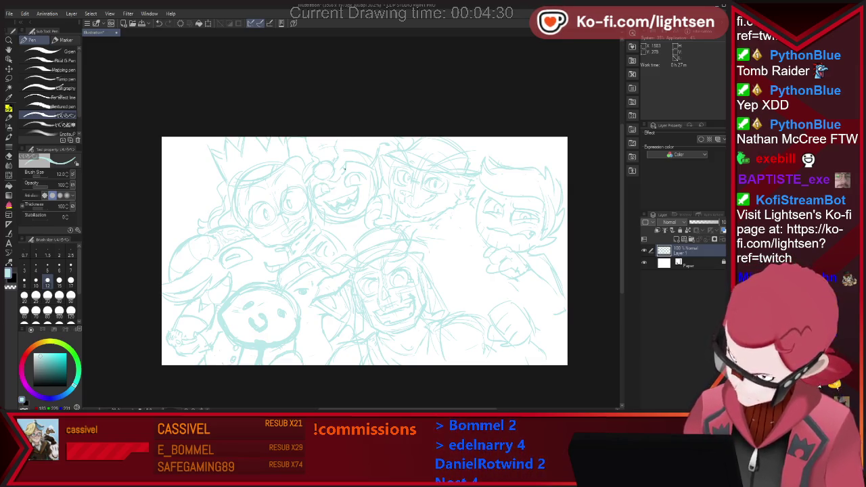
key("e")
key("p")
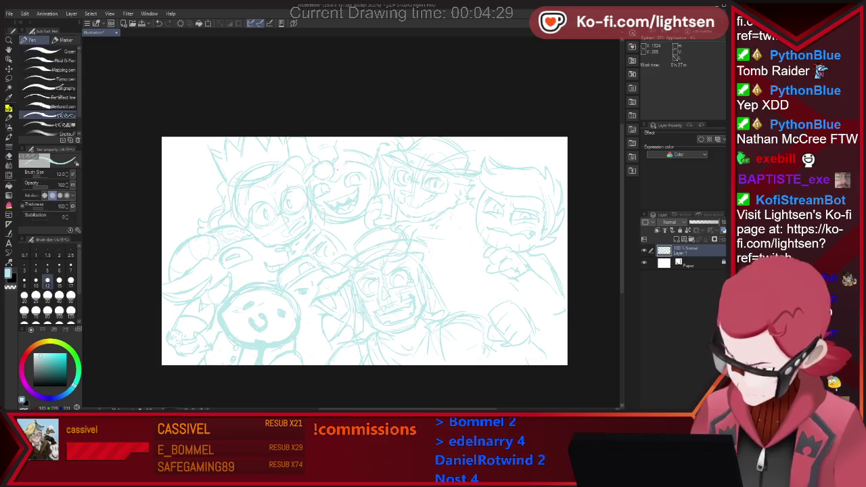
key("e")
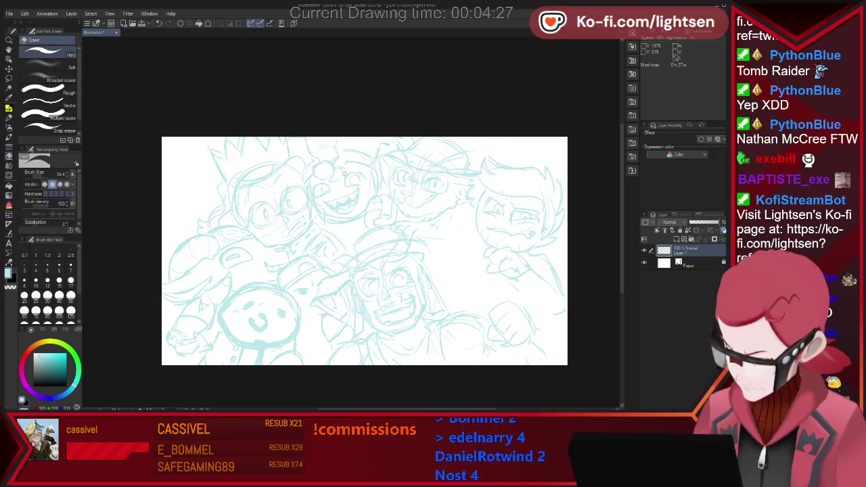
key("p")
key("e")
key("p")
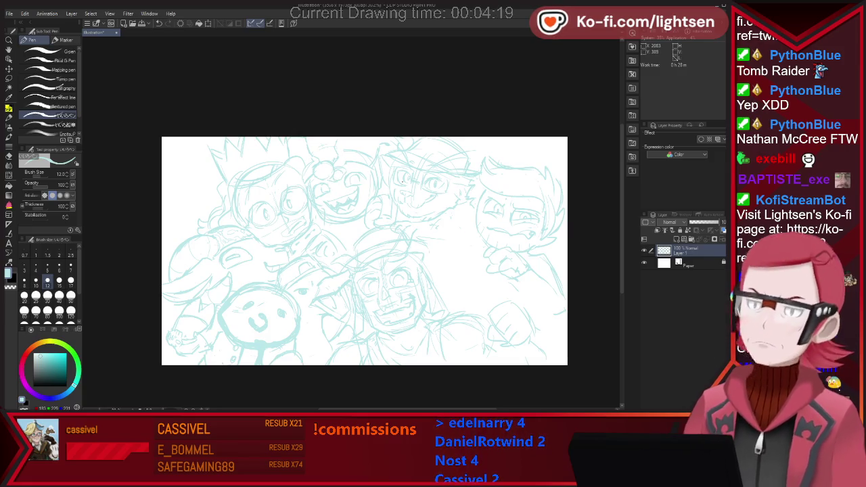
Step: Sketch a raised arm and fist among the central crowd, erasing stray lines as needed
key("e")
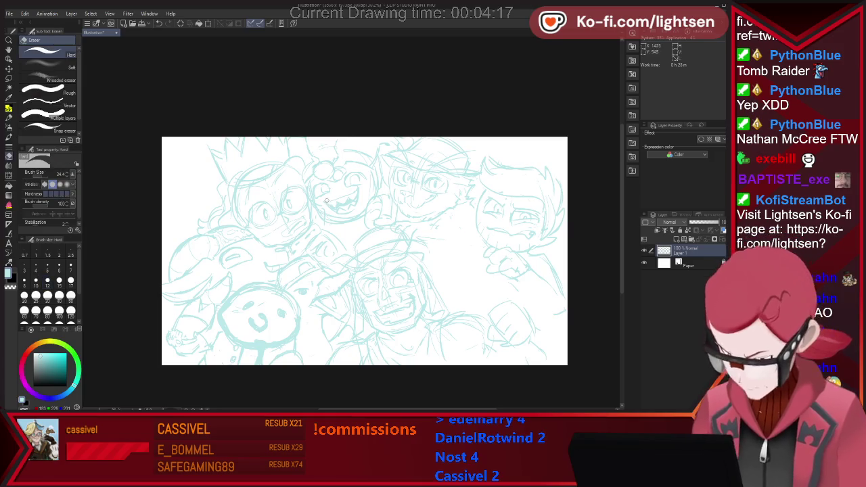
key("p")
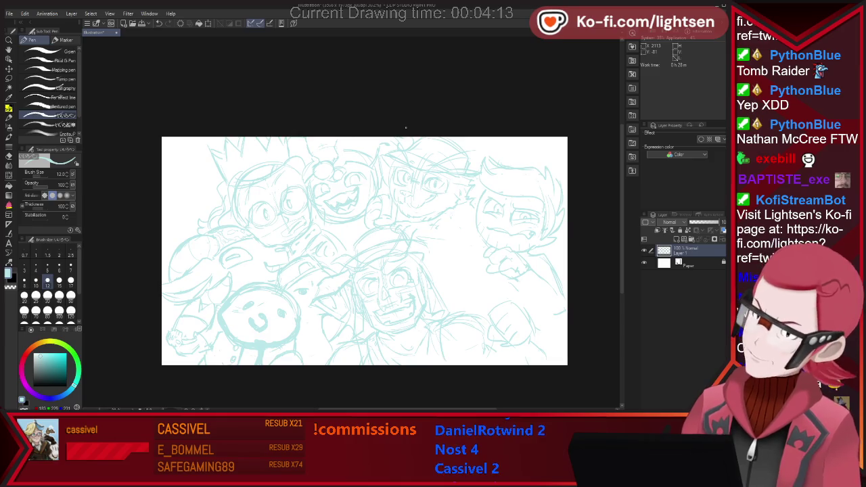
key("e")
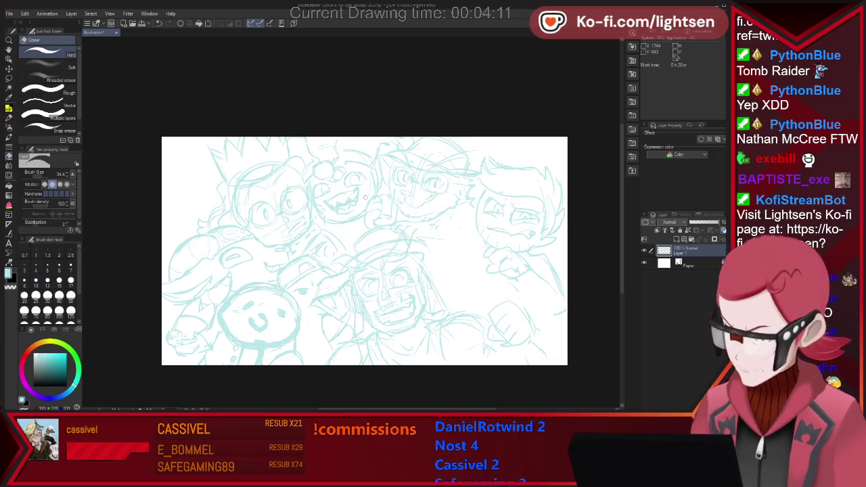
key("p")
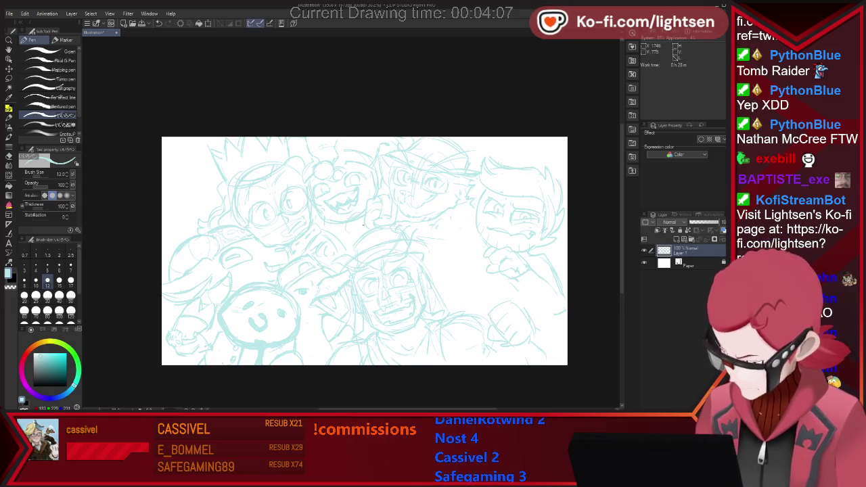
key("e")
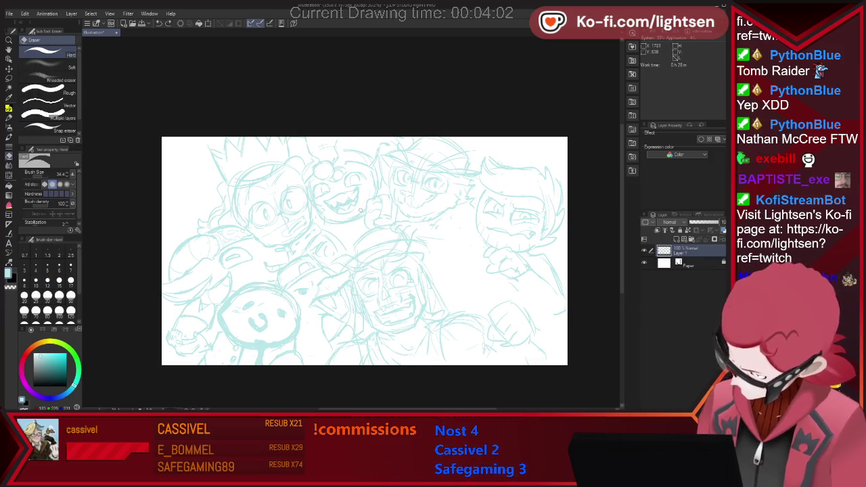
key("p")
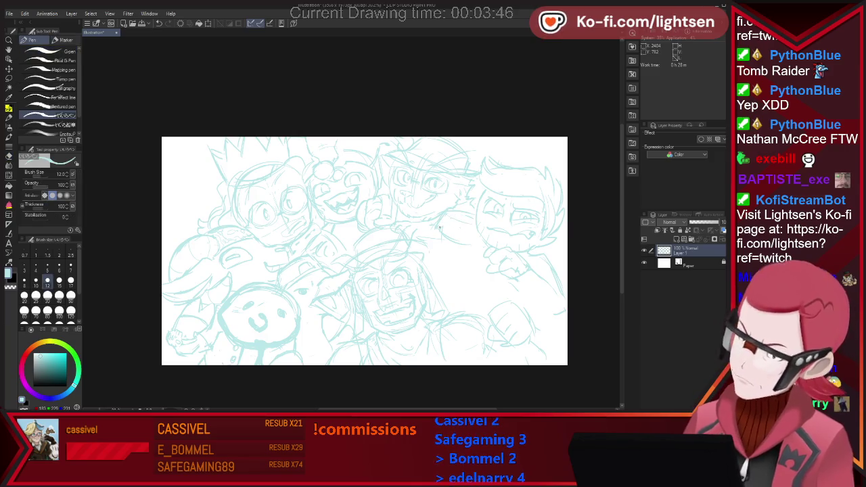
key("e")
key("p")
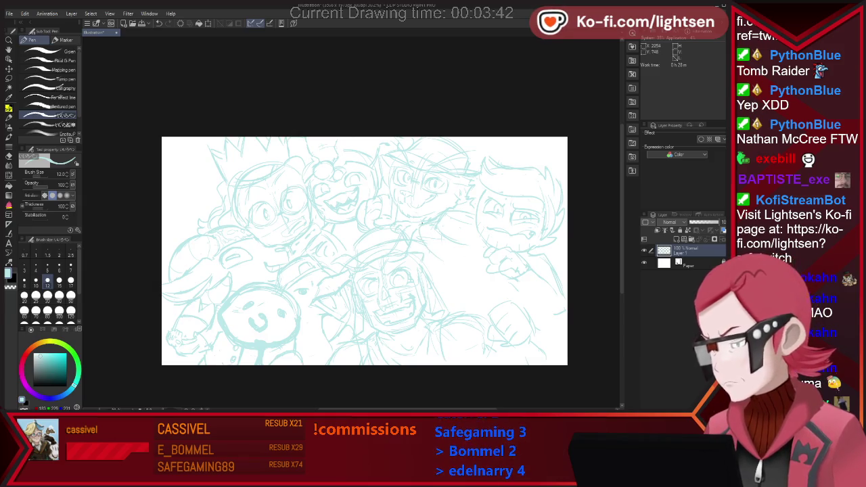
Step: Rough in a new round-eyed face between the capped figure and the right-hand character
key("e")
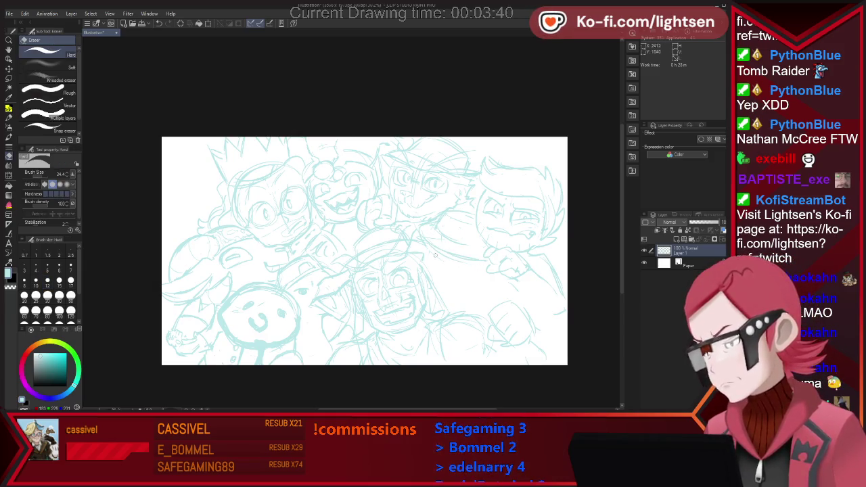
key("p")
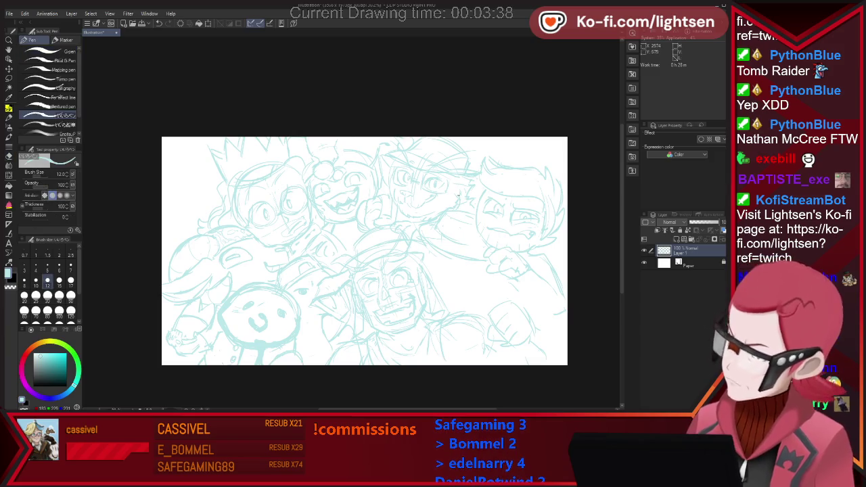
key("e")
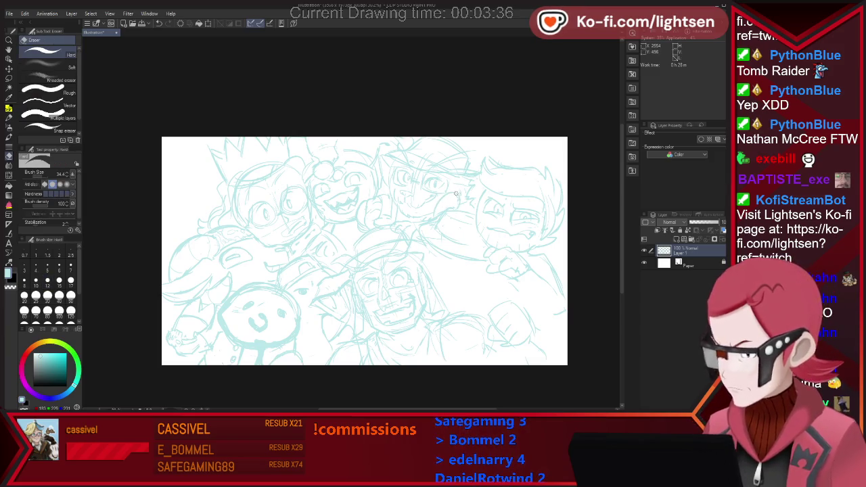
key("p")
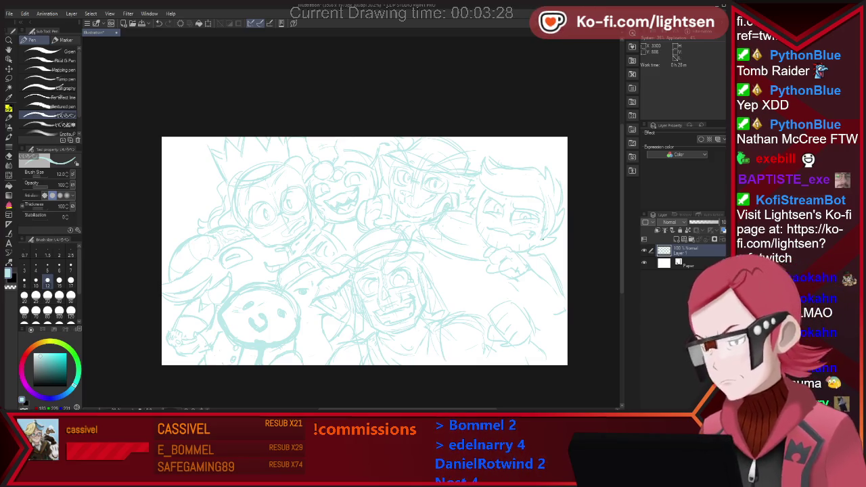
key("e")
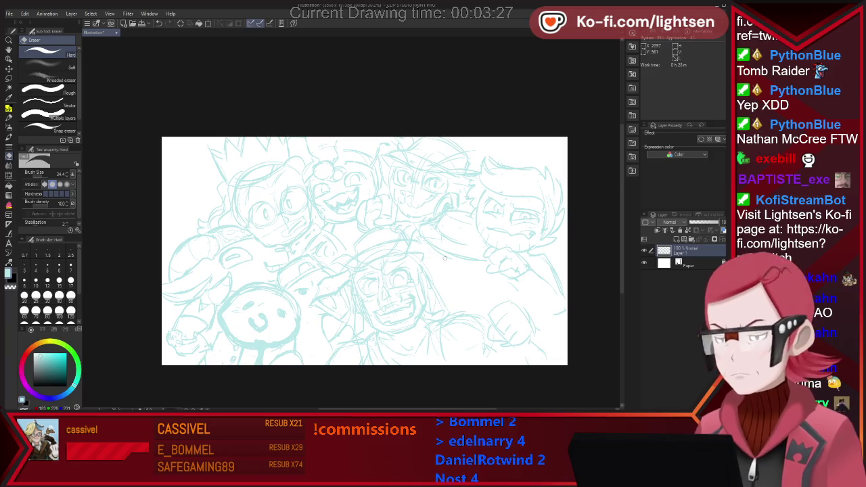
key("p")
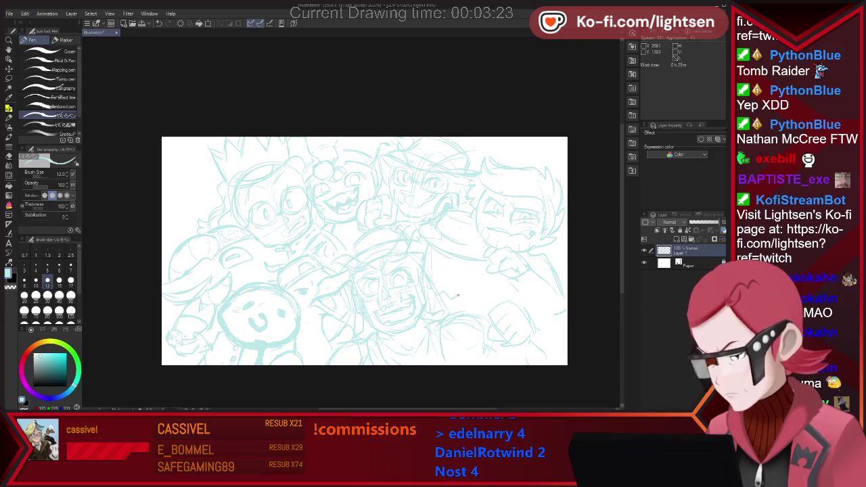
key("e")
key("p")
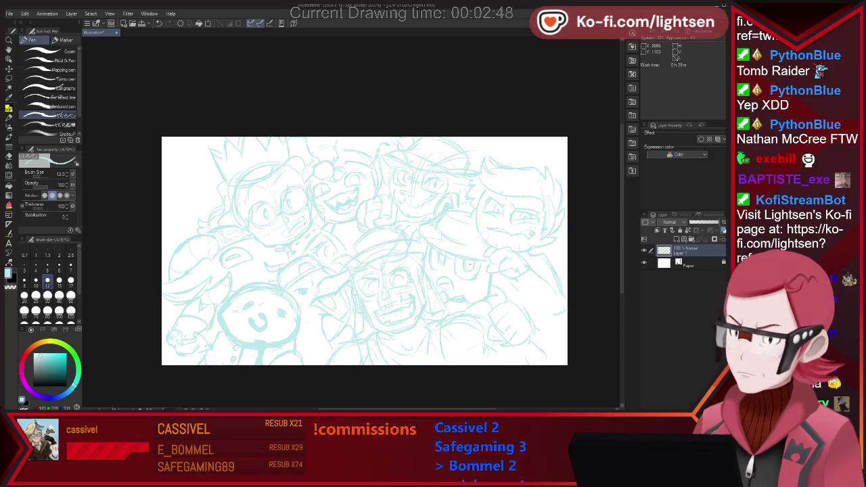
Step: Erase and redraw stray sketch lines around the newer face
key("e")
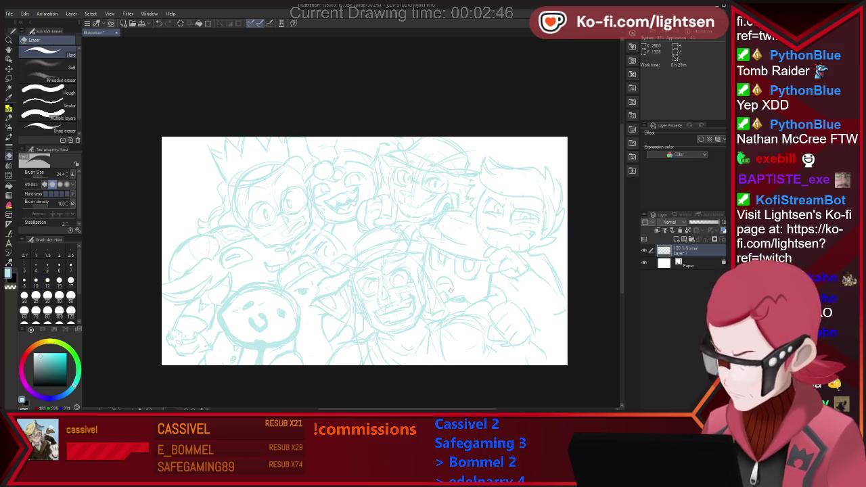
key("p")
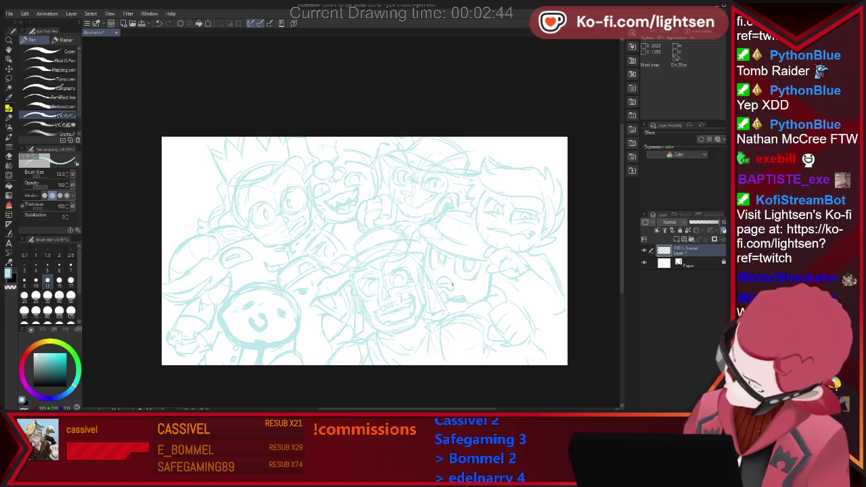
key("e")
key("p")
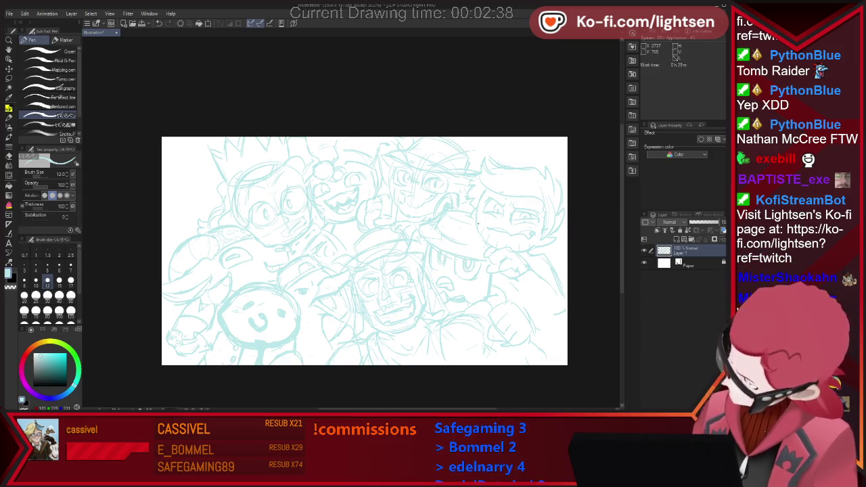
key("e")
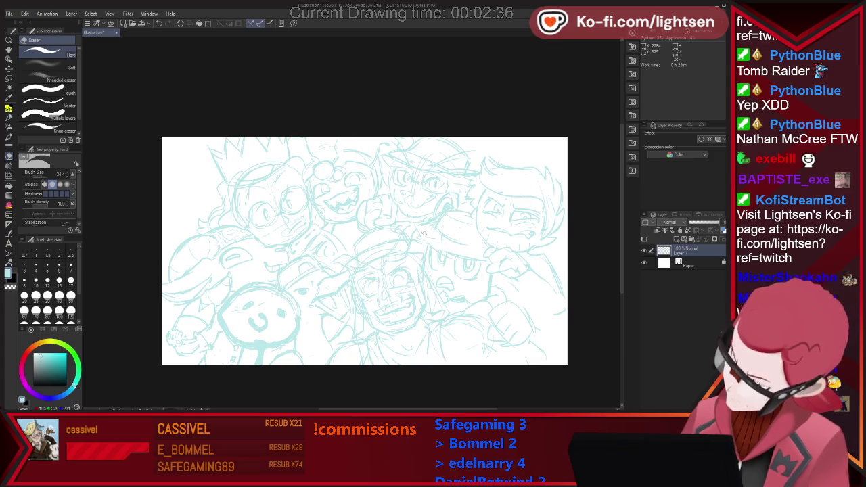
key("p")
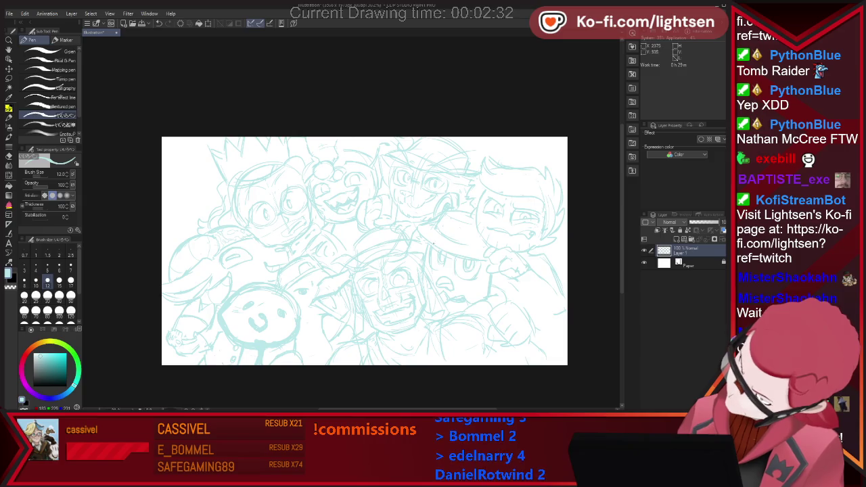
key("e")
key("p")
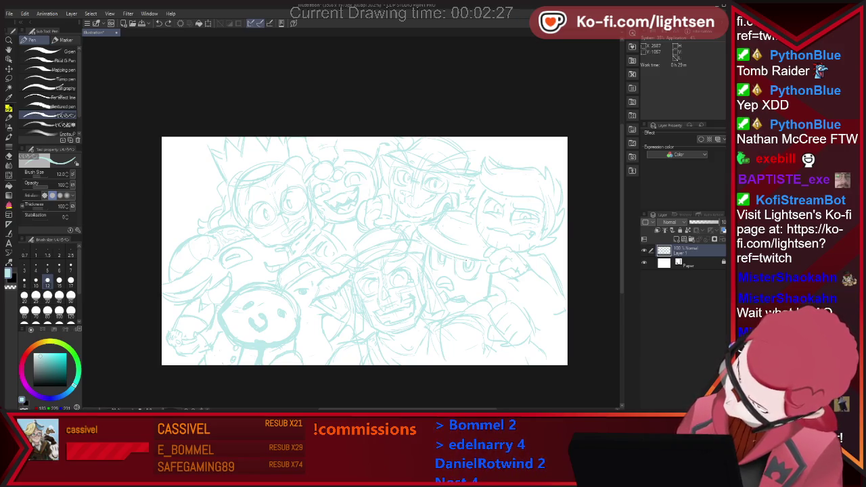
Step: Clean up stray lines on the left-side figures with the eraser and pen
key("e")
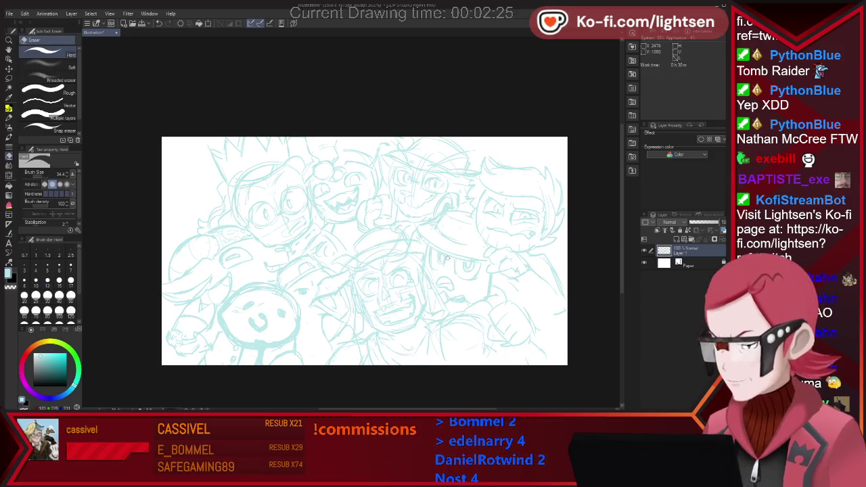
key("p")
key("e")
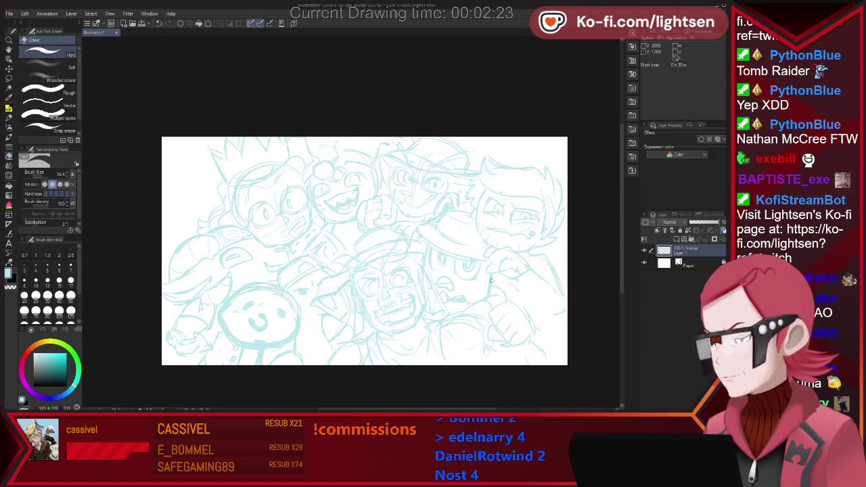
key("p")
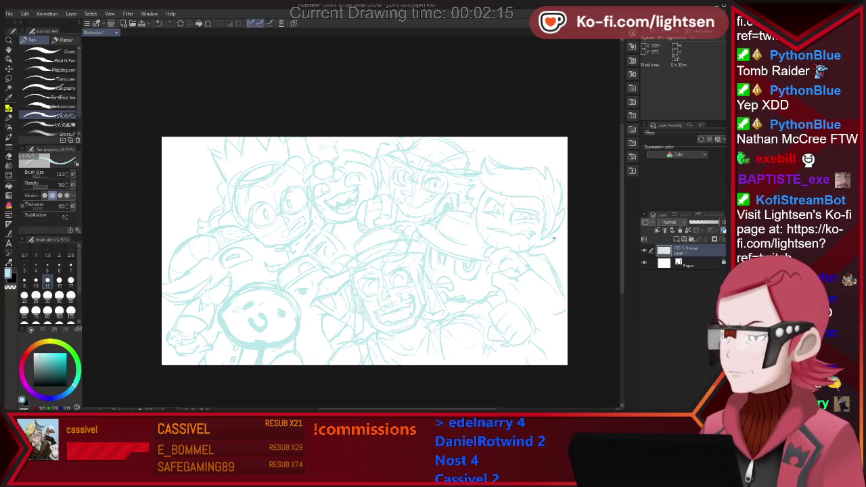
key("e")
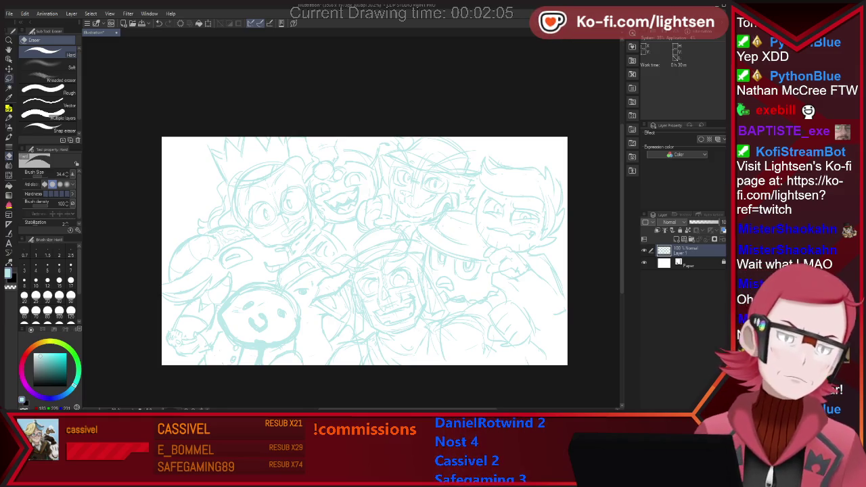
Step: Lasso the lower-left round-faced characters and free-transform them slightly smaller by their corners
key("m")
left_click_drag(184, 235, 193, 381)
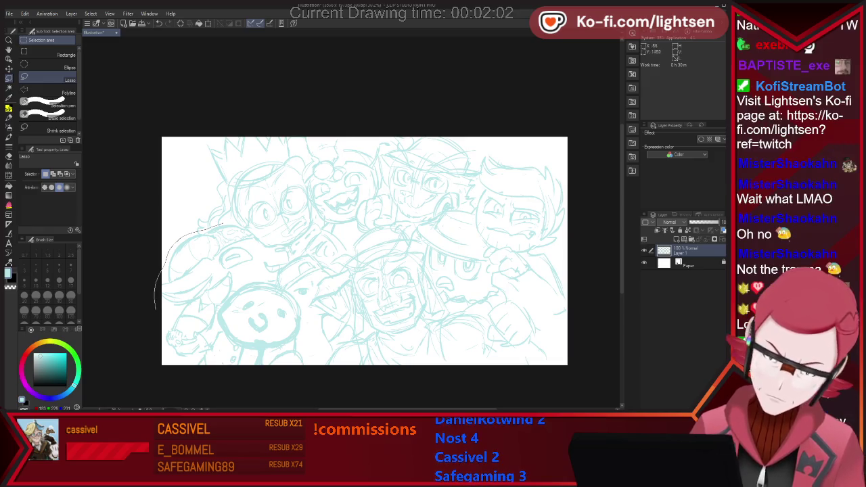
left_click_drag(245, 350, 278, 282)
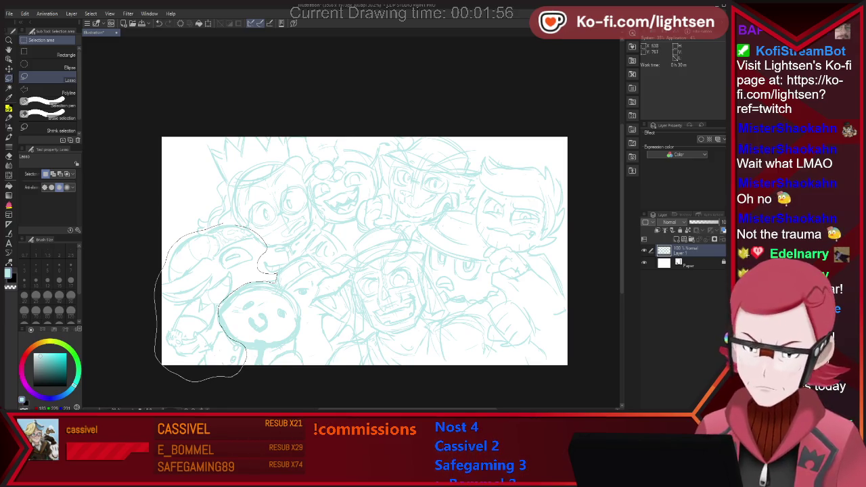
left_click_drag(276, 279, 278, 276)
key("ctrl+t")
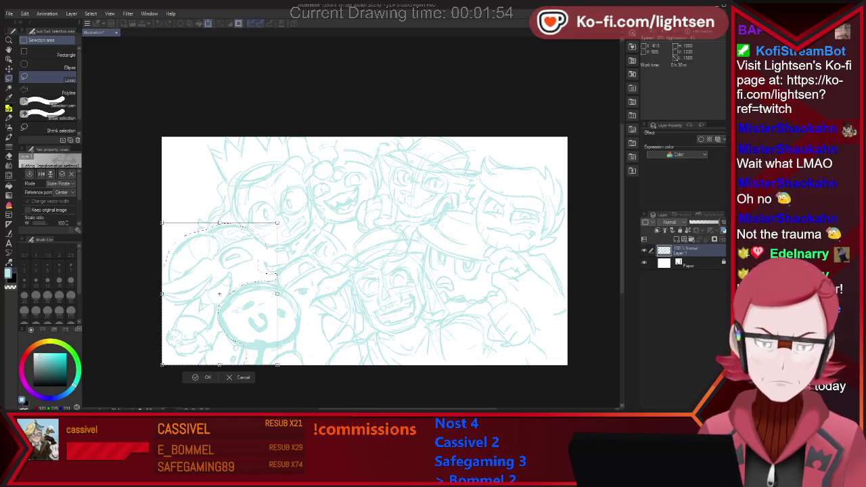
left_click_drag(162, 222, 167, 221)
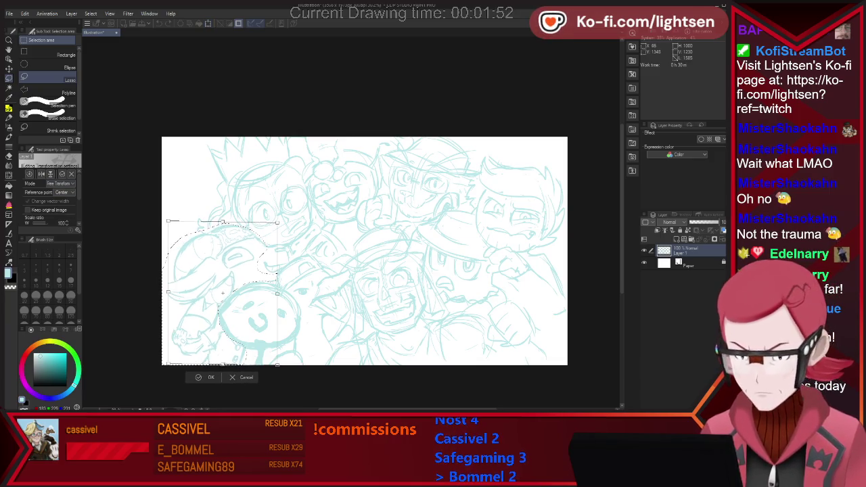
left_click_drag(167, 364, 168, 362)
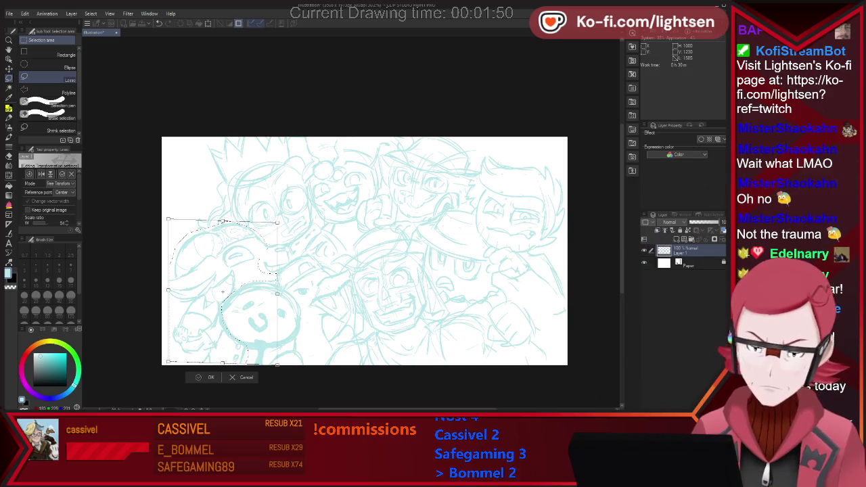
key("Return")
key("ctrl+d")
key("p")
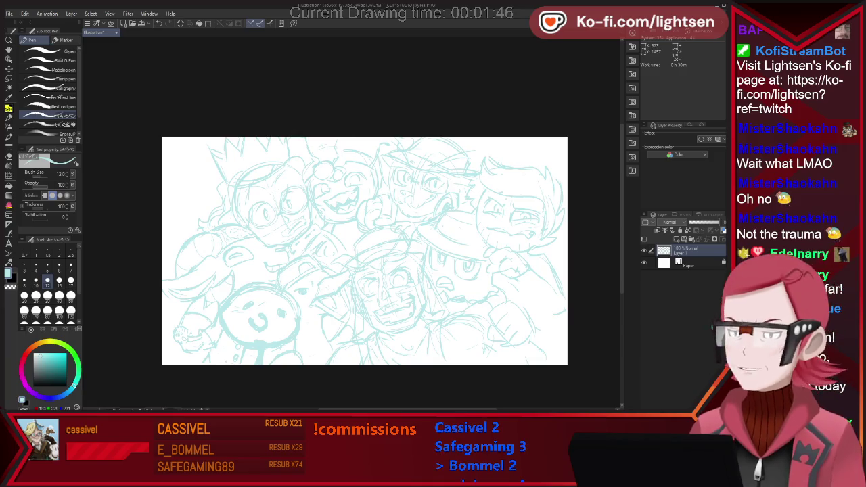
Step: Select the entire crowd sketch and transform it, shifting it slightly left on the canvas
scroll(193, 310, "down", 1)
scroll(315, 273, "up", 1)
key("ctrl+a")
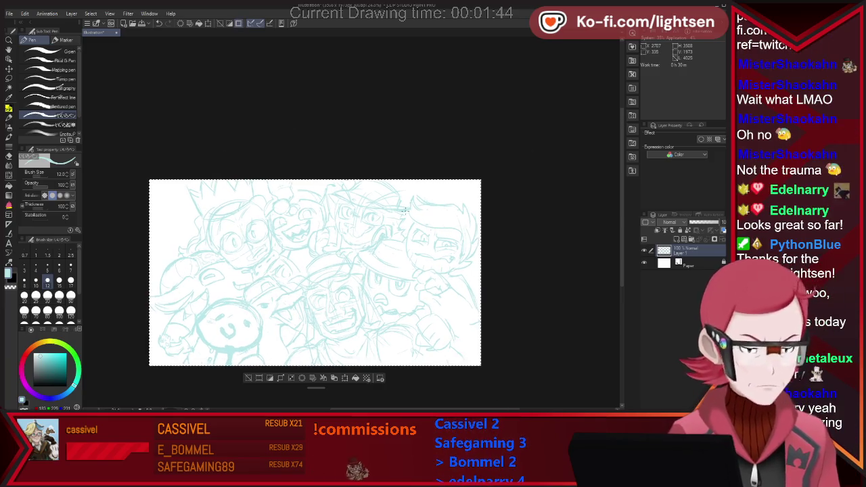
key("ctrl+t")
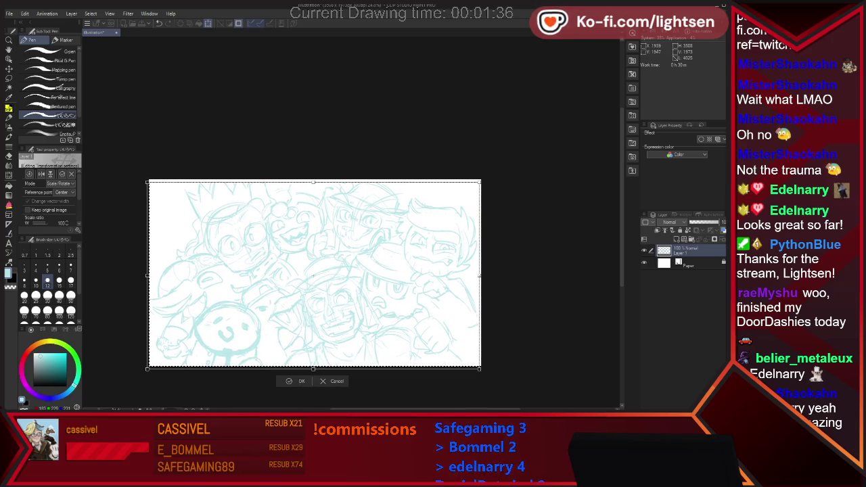
key("Return")
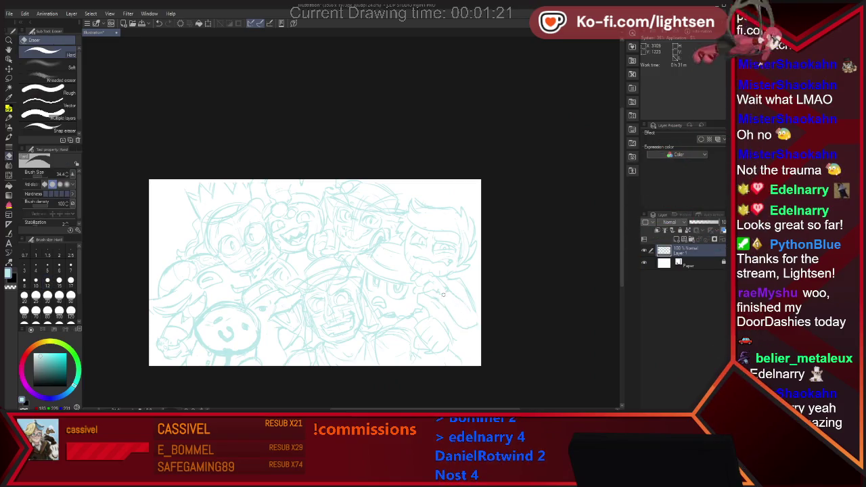
Step: Touch up the remaining crowd sketch lines with the pen and eraser
key("e")
key("p")
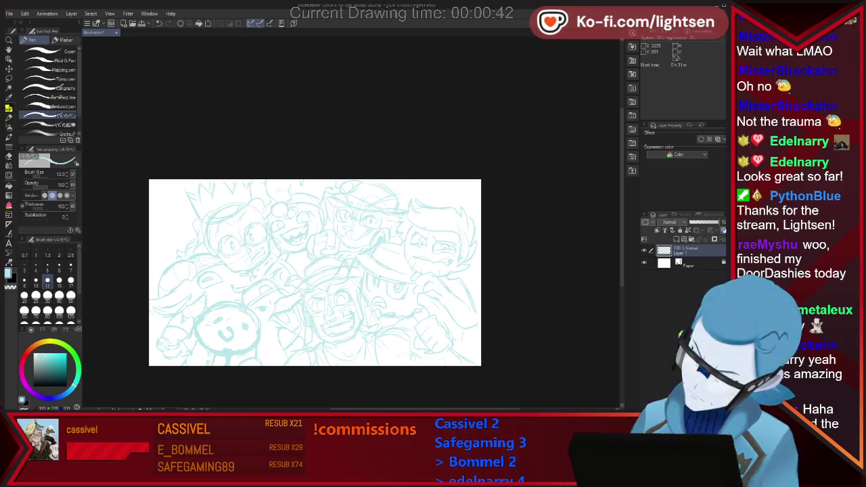
key("e")
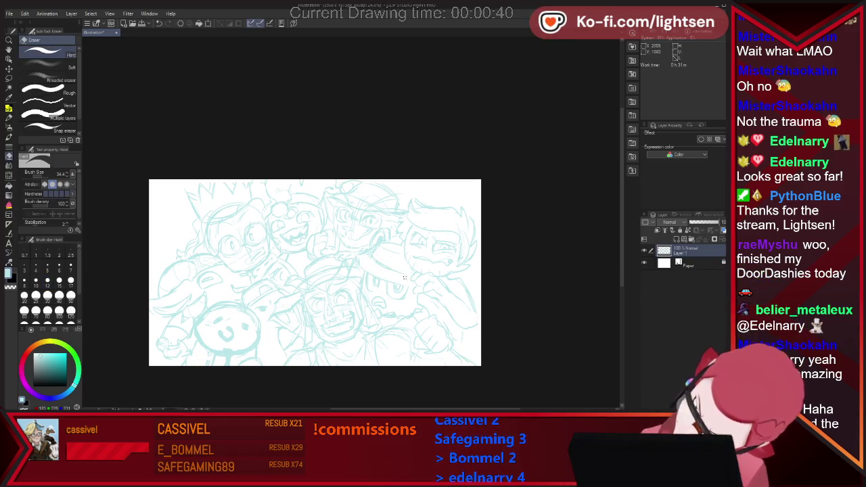
key("p")
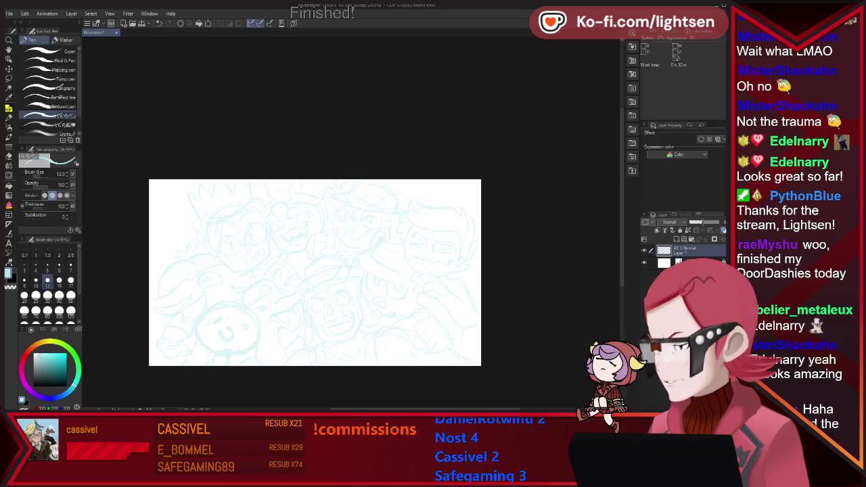
Step: Add a new layer above the sketch and ink the first black line on the central face
key("ctrl+shift+n")
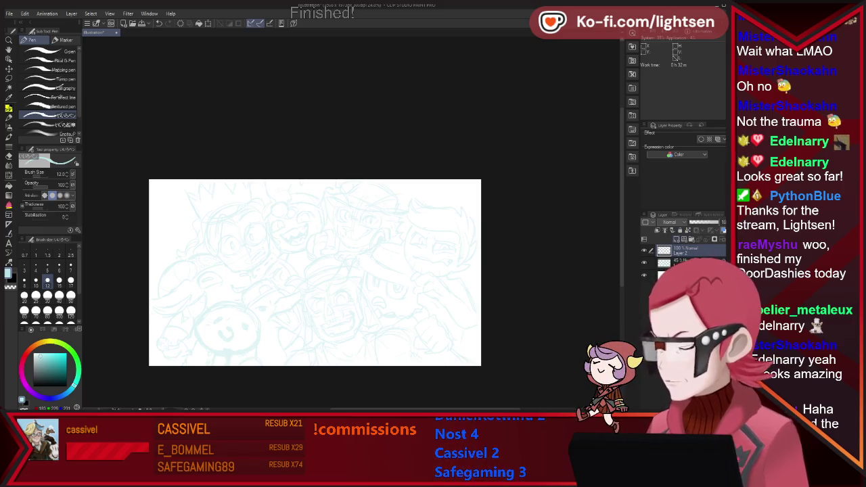
scroll(316, 315, "up", 3)
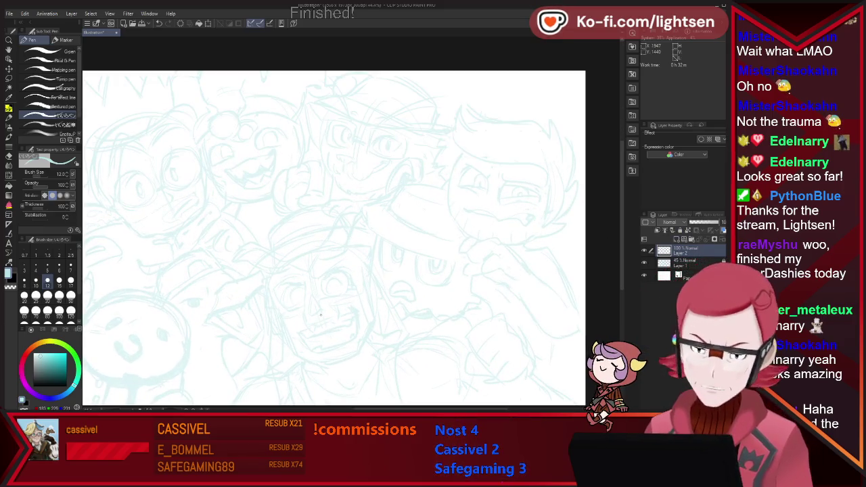
key("x")
mouse_move(310, 273)
left_mouse_down()
mouse_move(349, 263)
mouse_move(352, 275)
mouse_move(319, 284)
mouse_move(304, 302)
mouse_move(313, 329)
left_mouse_up()
key("ctrl+z")
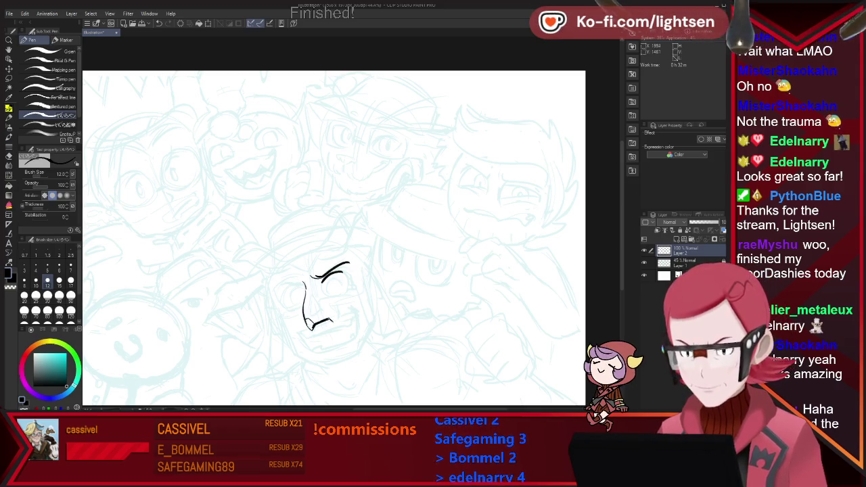
key("ctrl+minus")
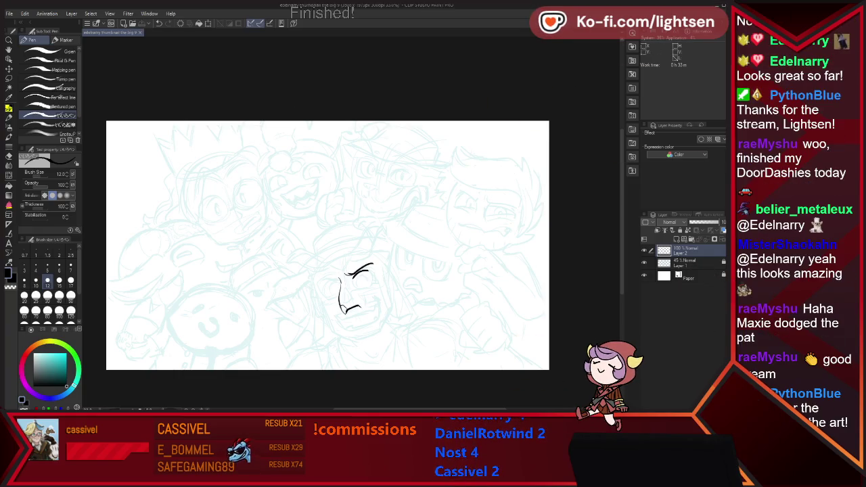
Step: Hide the Layer 2 lineart and set Layer 1's sketch opacity to 100%
left_click(644, 249)
left_click(690, 263)
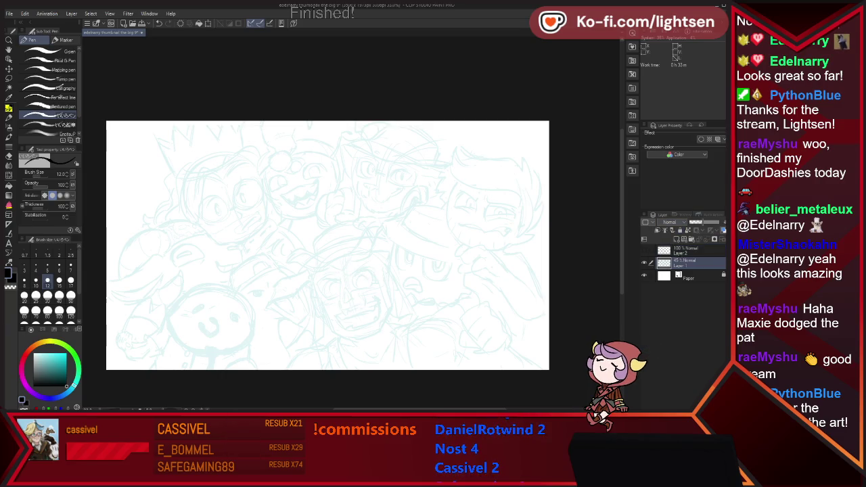
left_click_drag(707, 222, 722, 222)
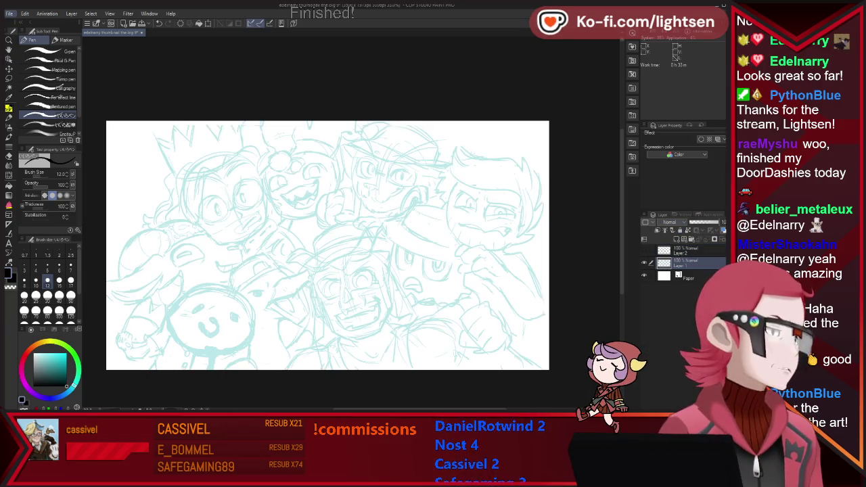